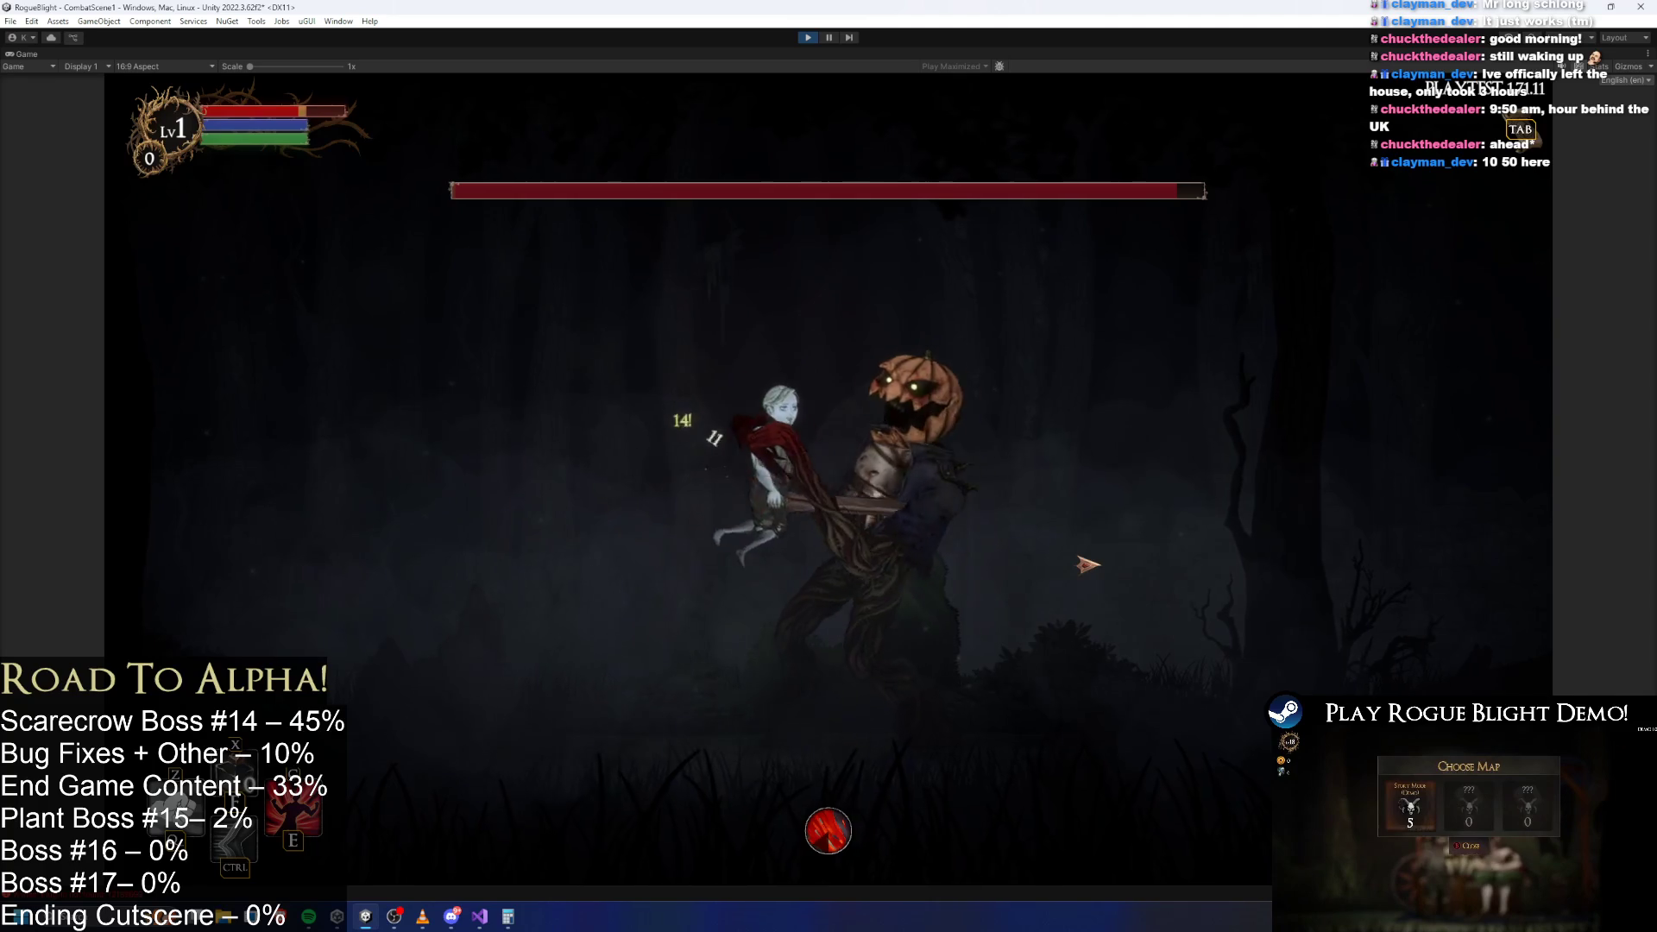
Enable cheats with F1, run and dash right past the scarecrow boss, then exit play mode.
key(F1)
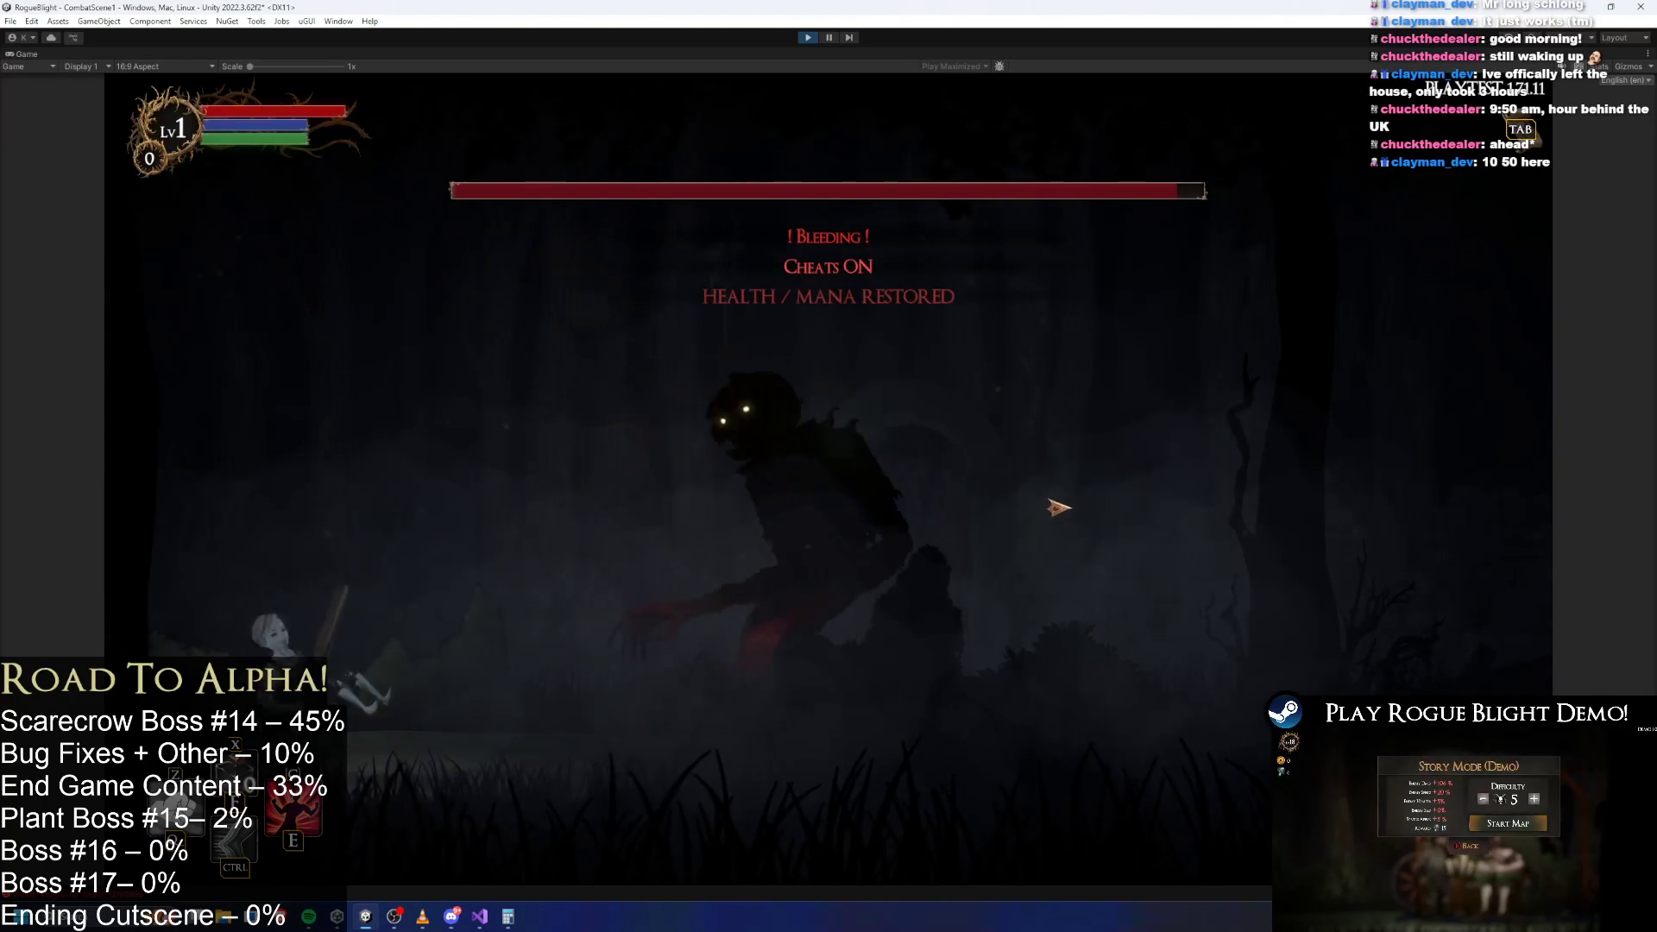
key(d)
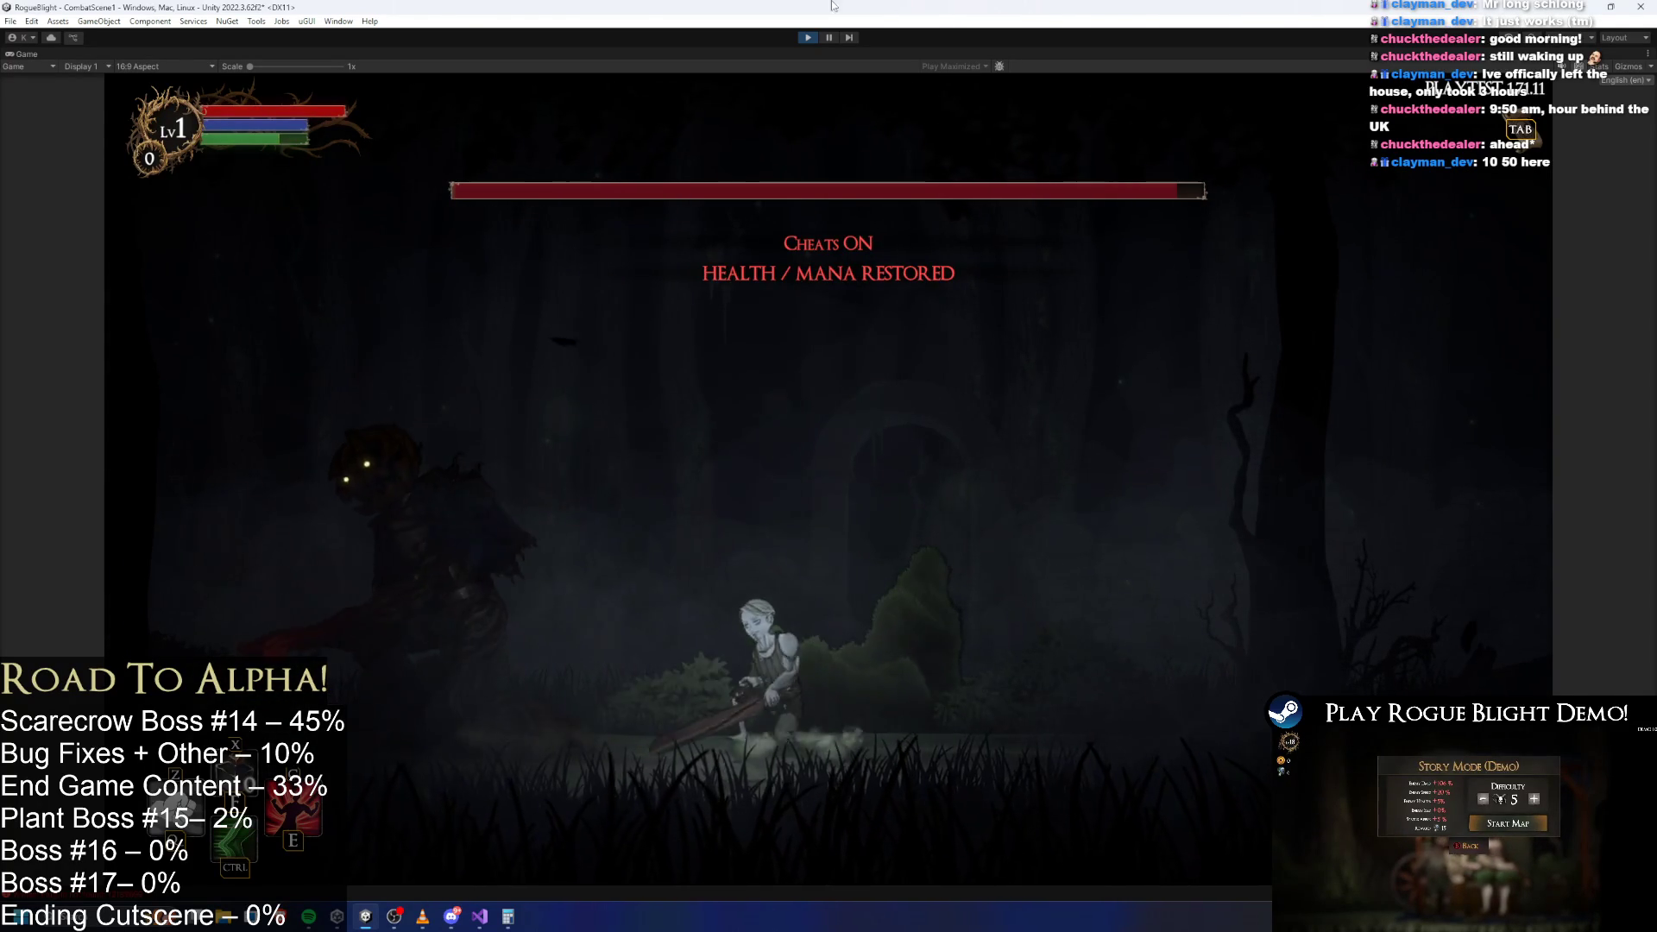
key(shift)
key(ctrl+p)
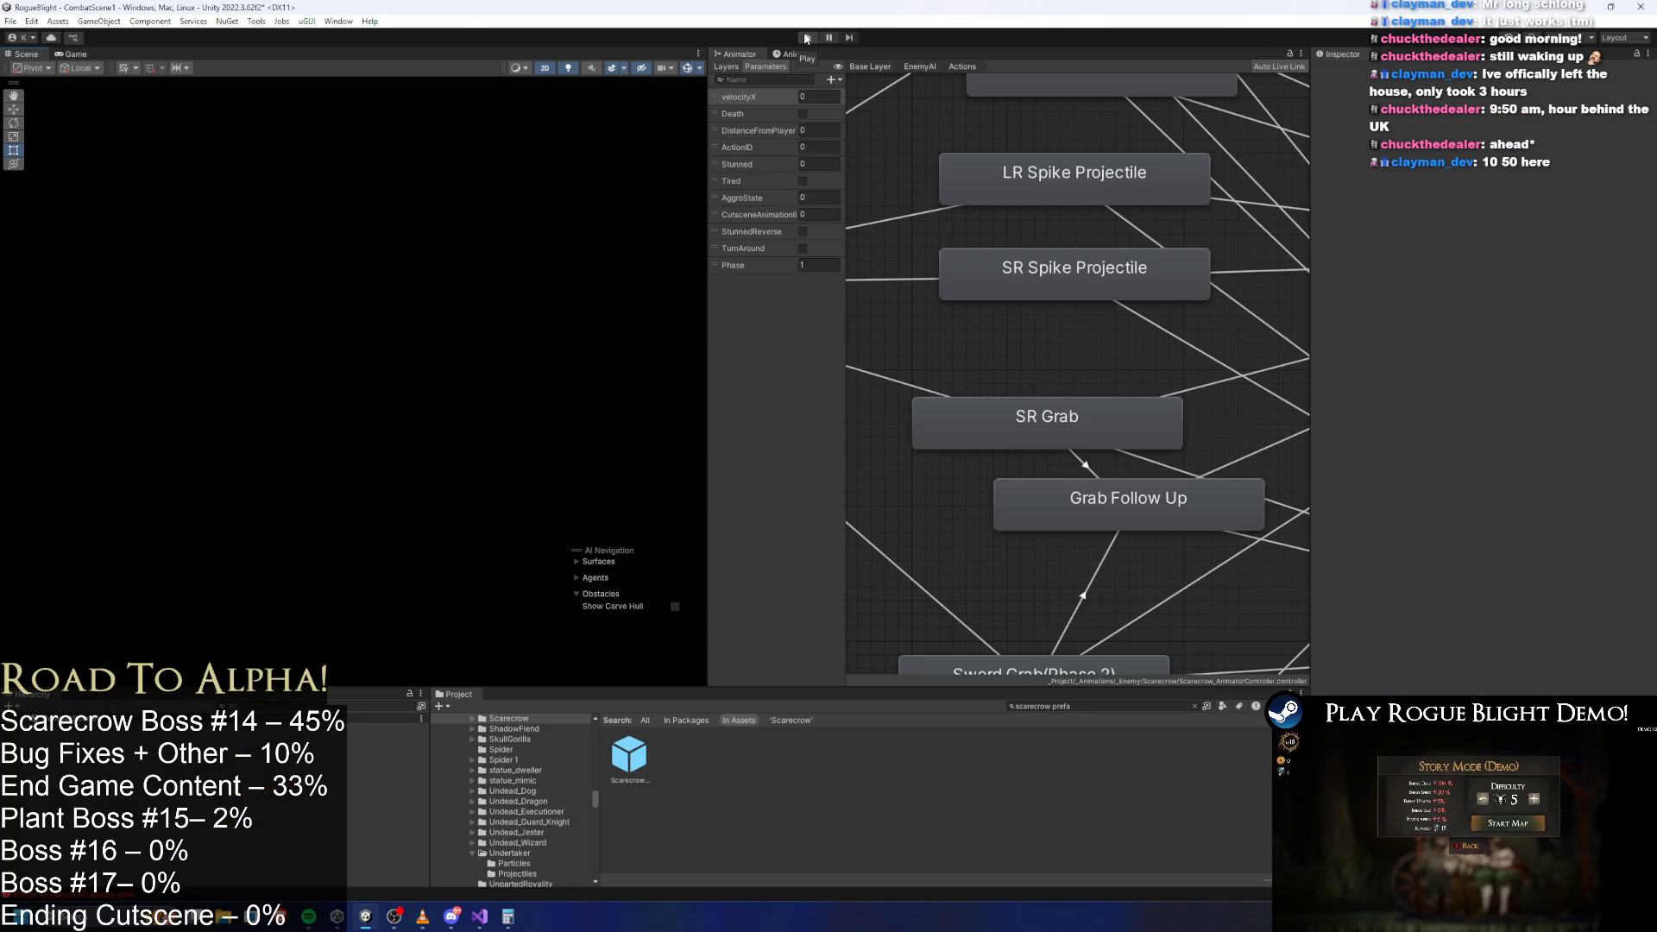
Open the Scarecrow prefab, inspect its Sword Grab (Phase 2) Animator state, then switch to the Animation dopesheet.
double_click(628, 756)
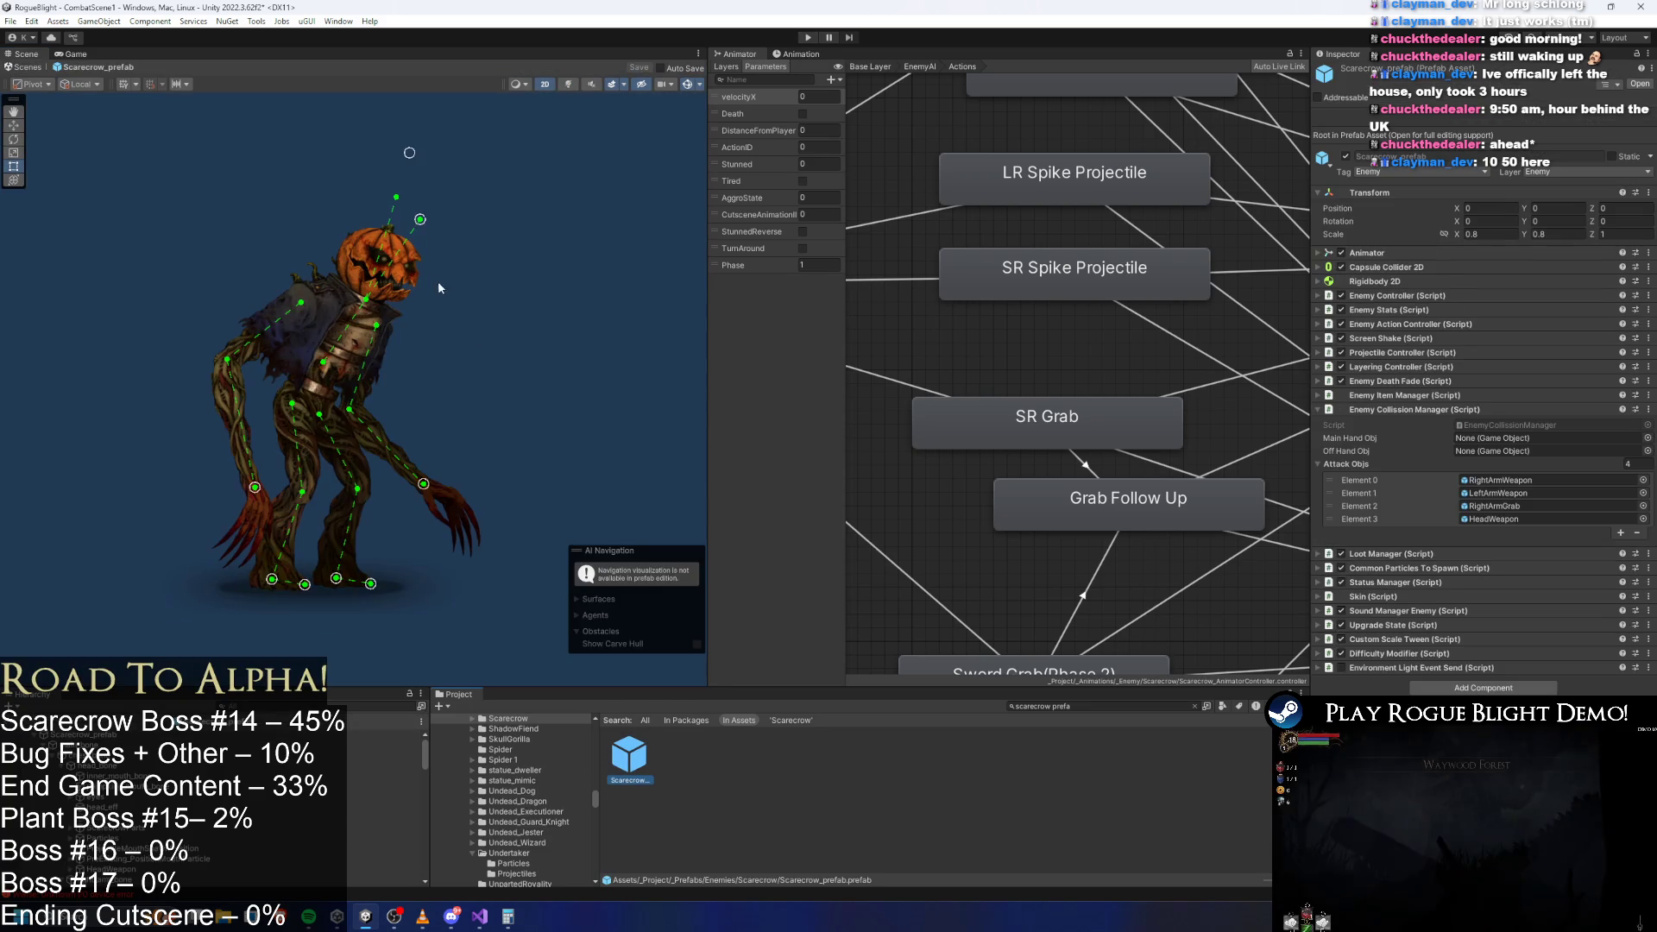
scroll(1096, 275, down, 10)
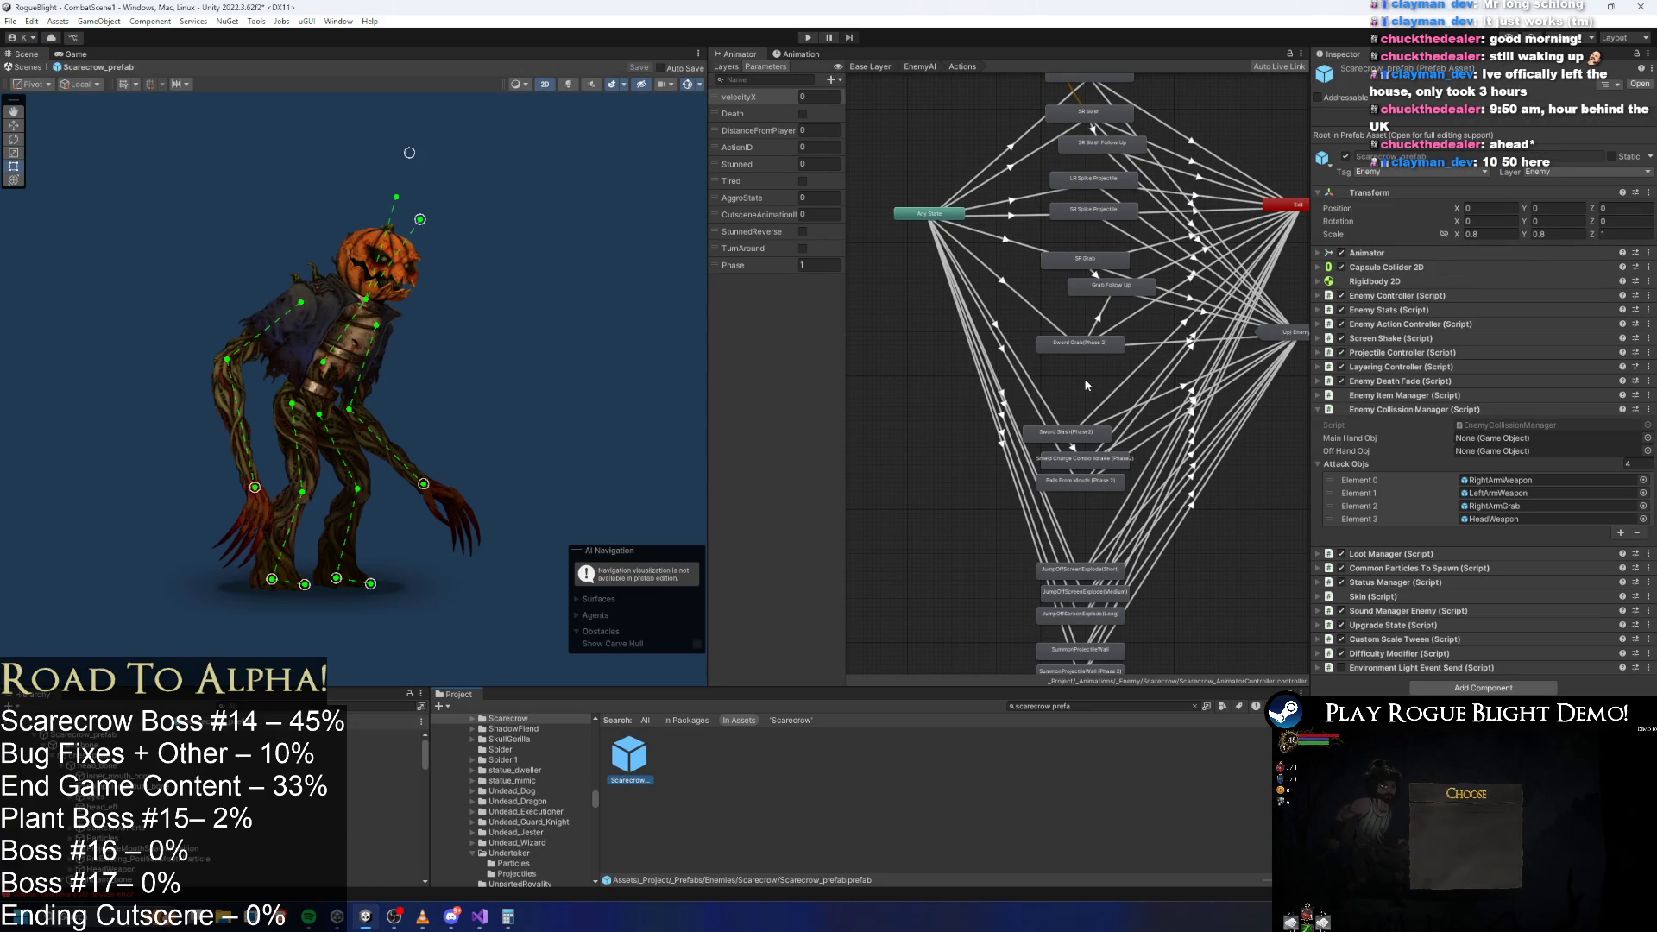
click(1077, 341)
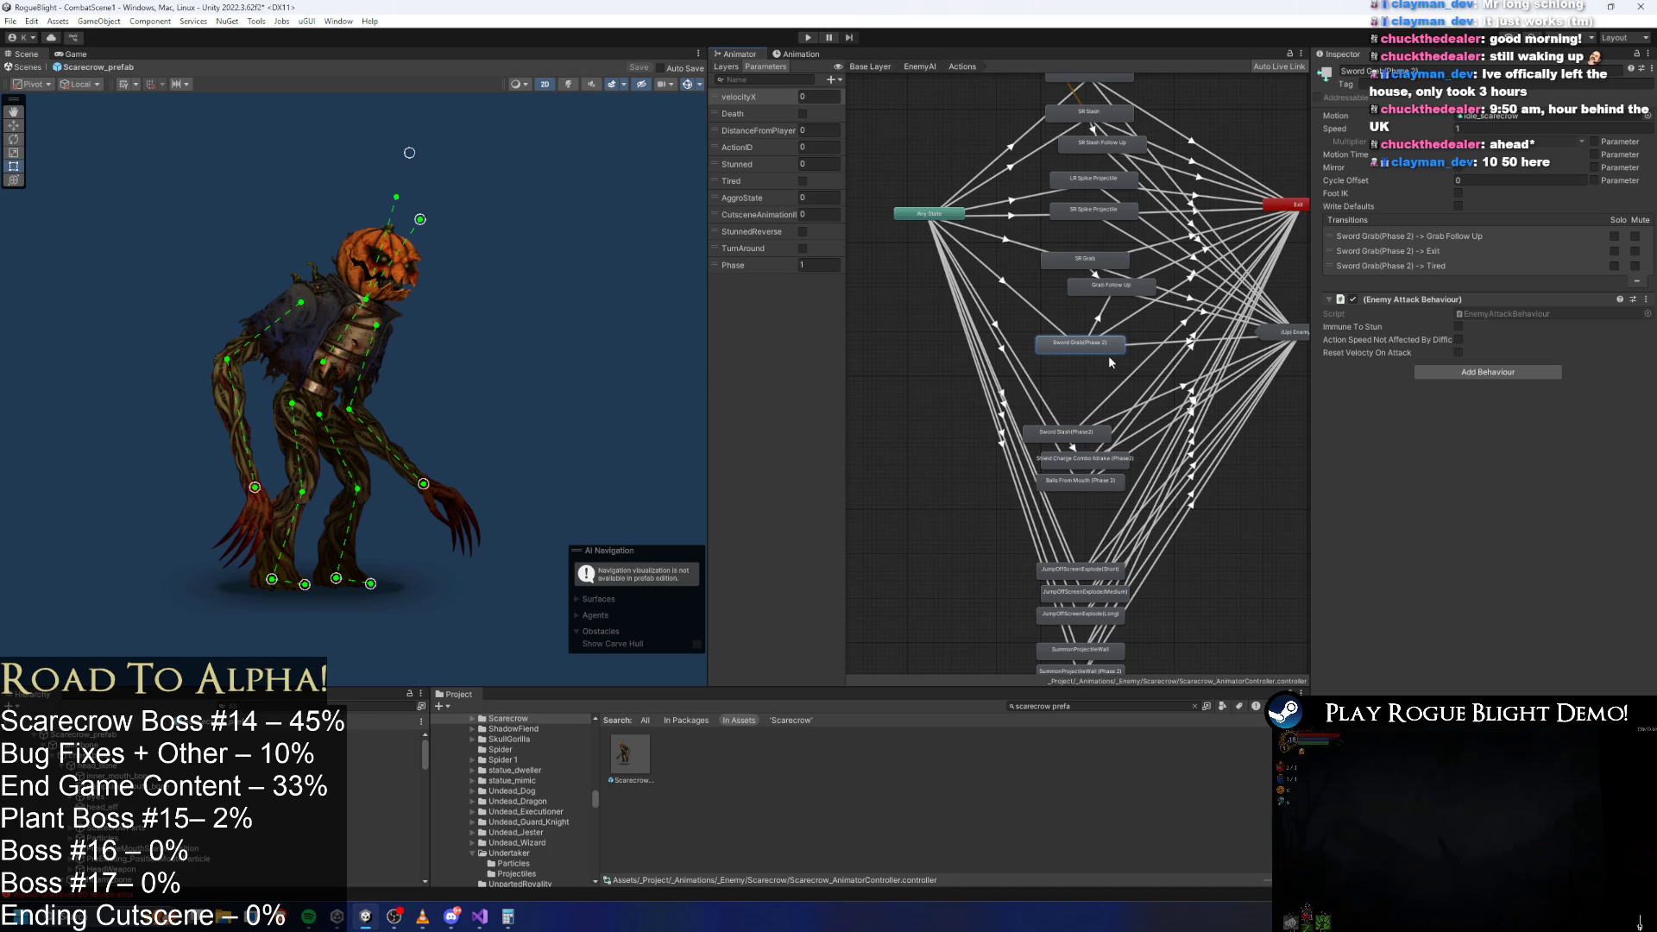
drag(1094, 266, 1119, 325)
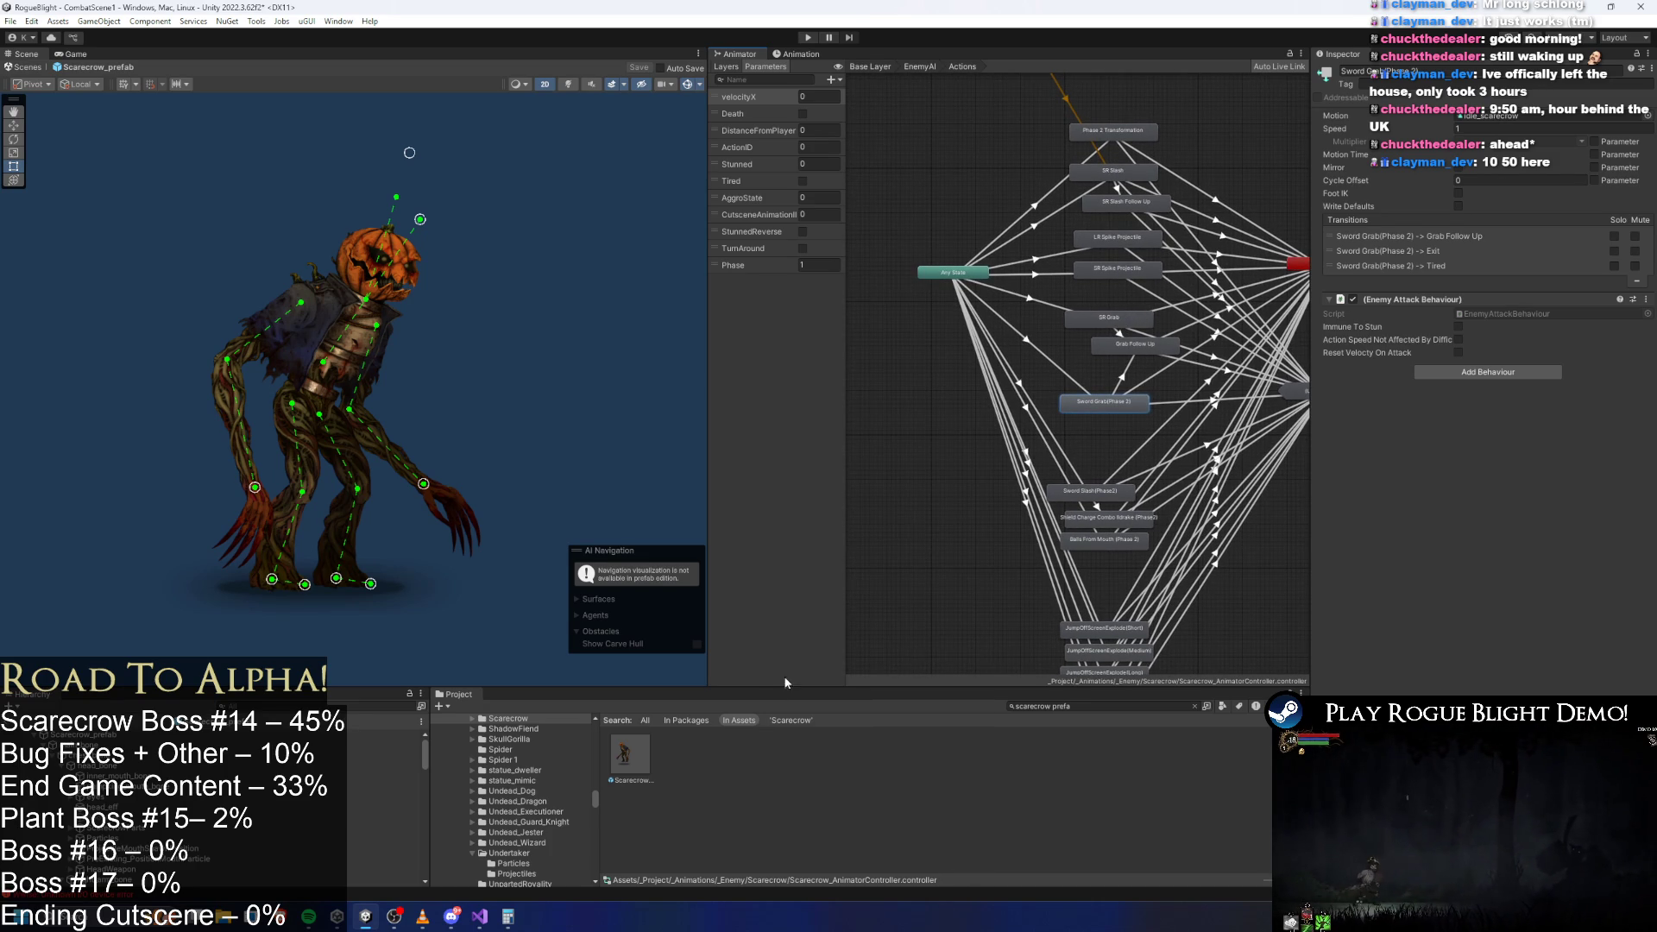
click(627, 752)
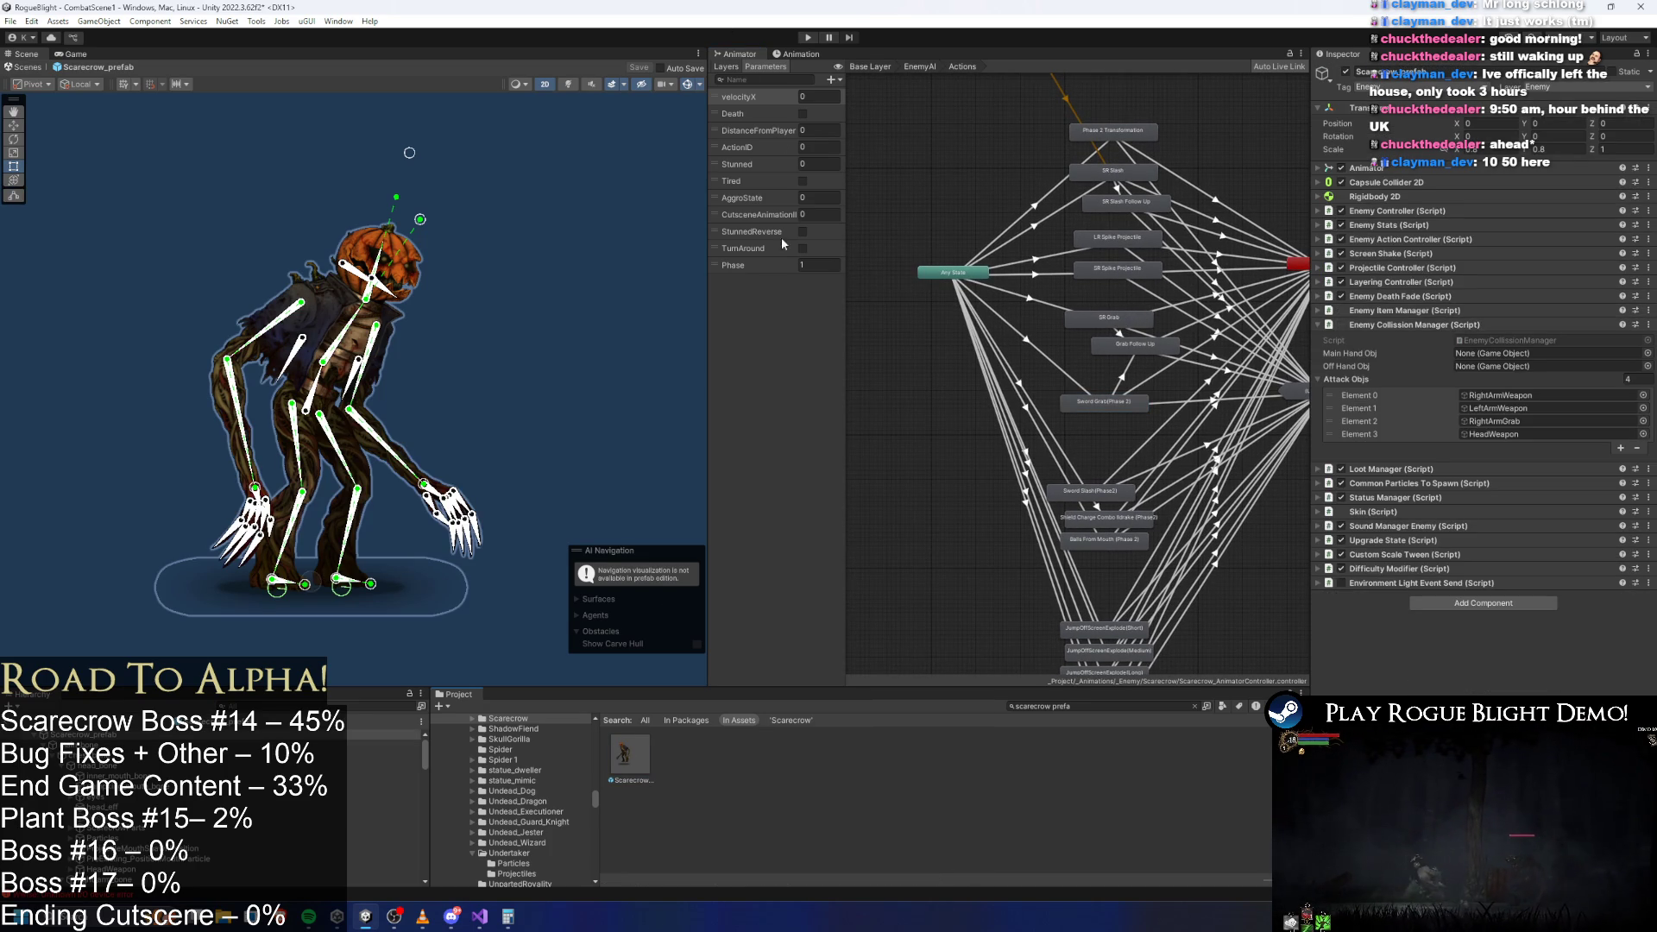
click(797, 53)
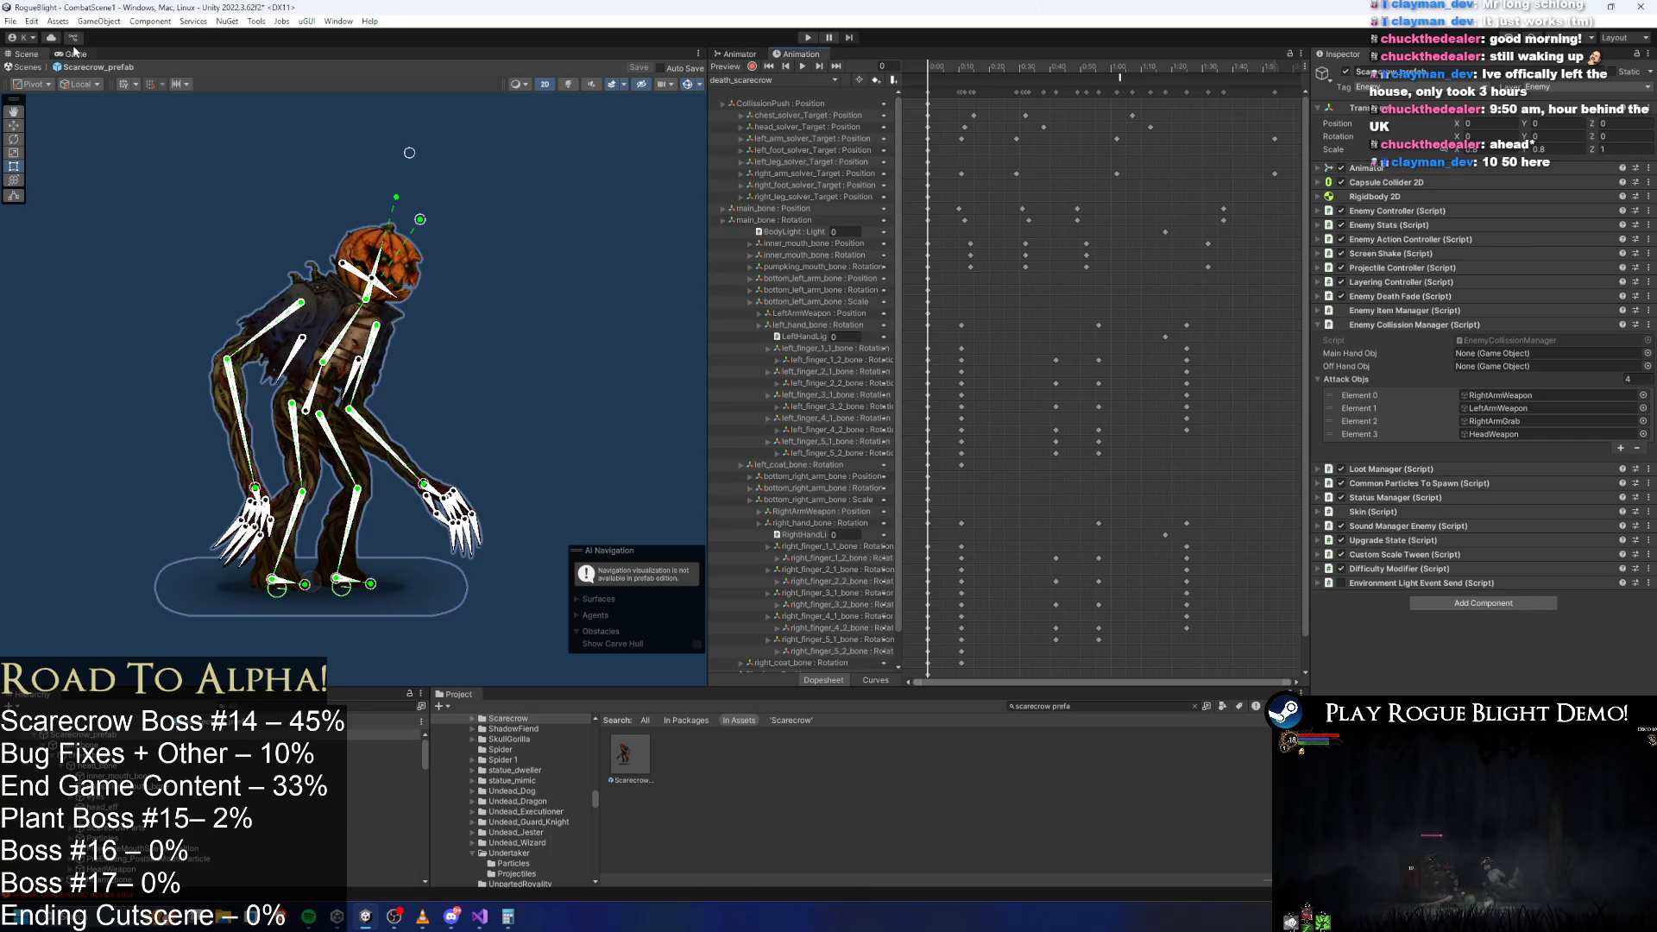
Load the SR_grab_scarecrow clip into the Animation dopesheet.
click(741, 54)
click(812, 55)
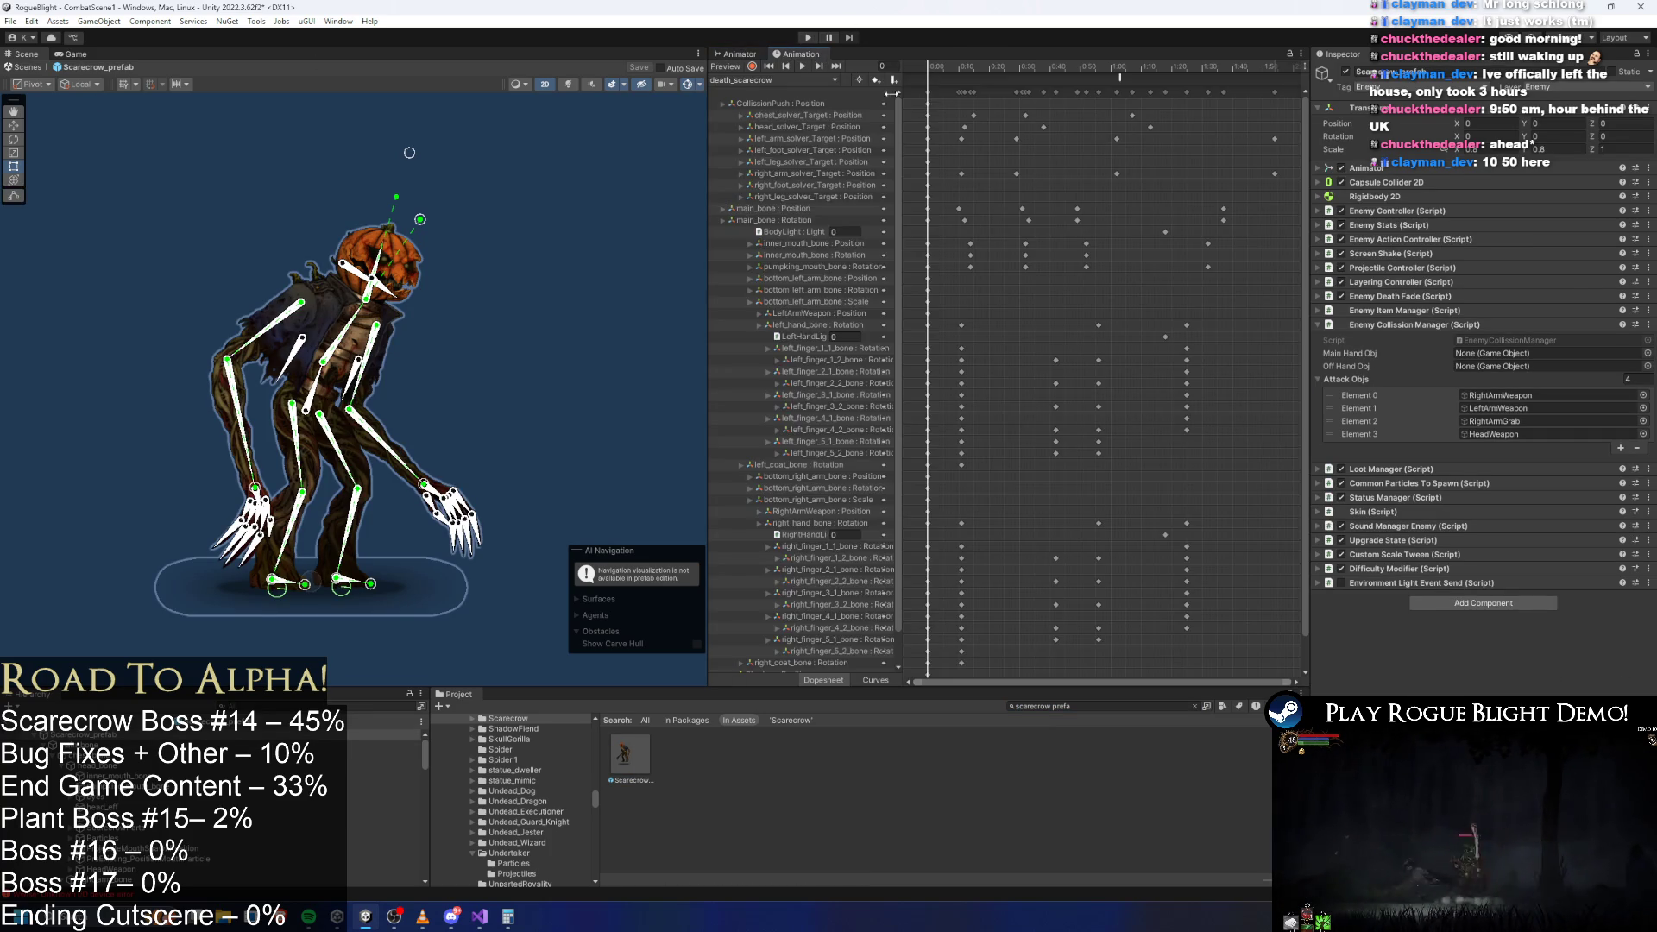
click(801, 79)
click(803, 209)
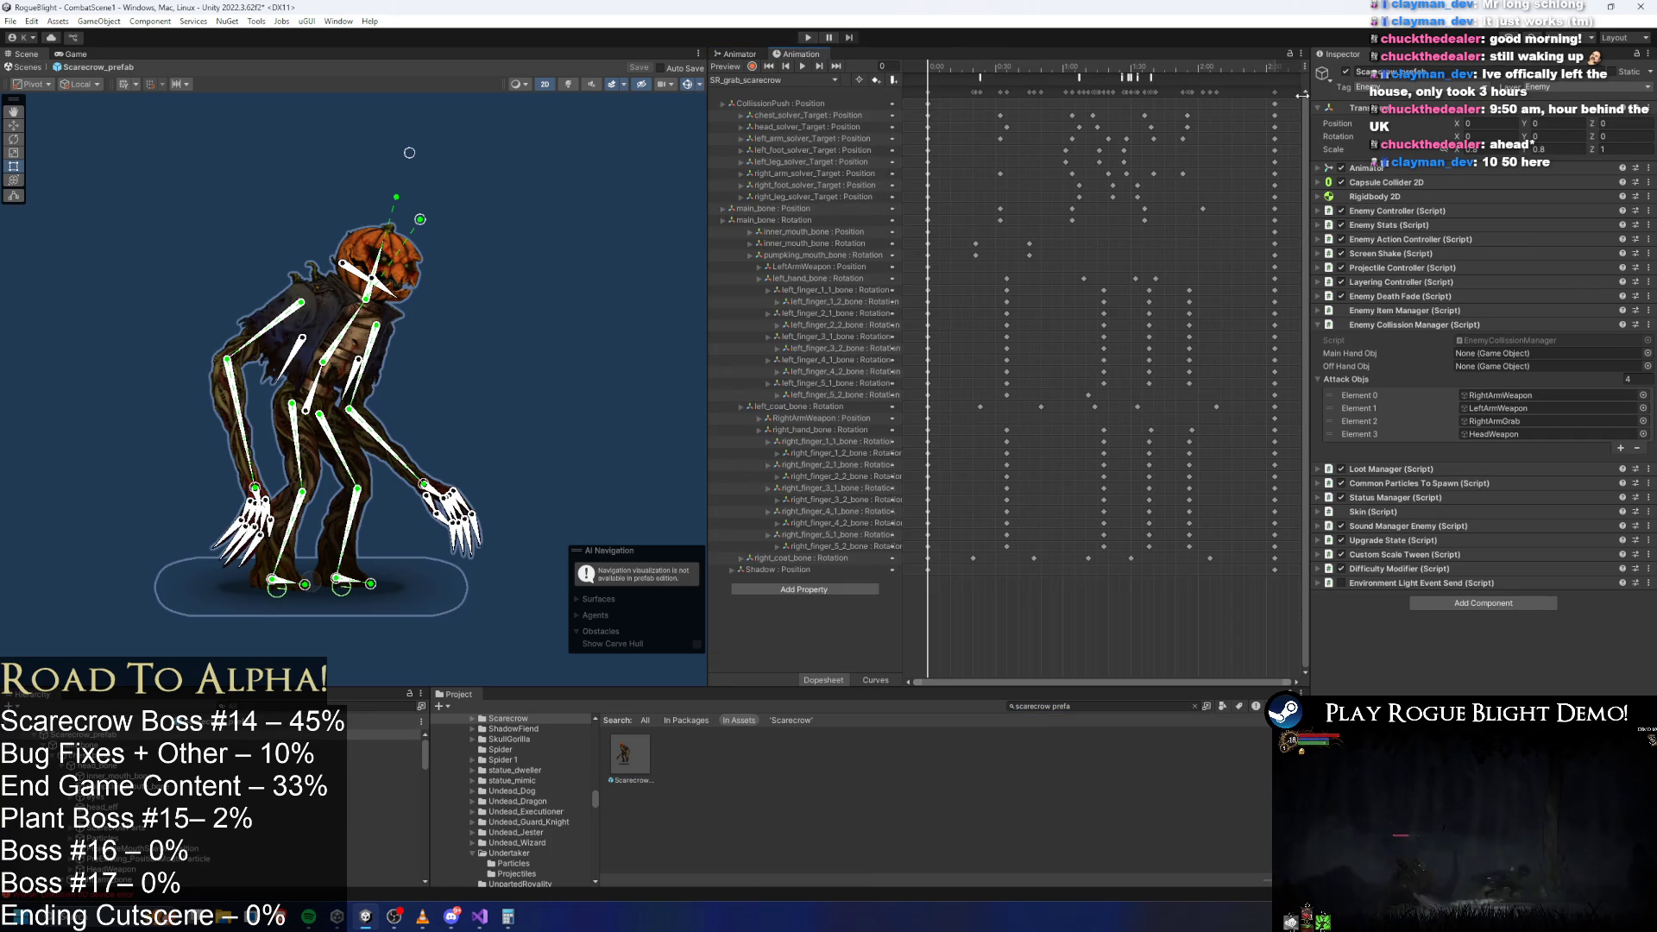
Create a new clip named LR_grab_scarecrow.anim in _Animations/_Enemy/Scarecrow.
click(802, 79)
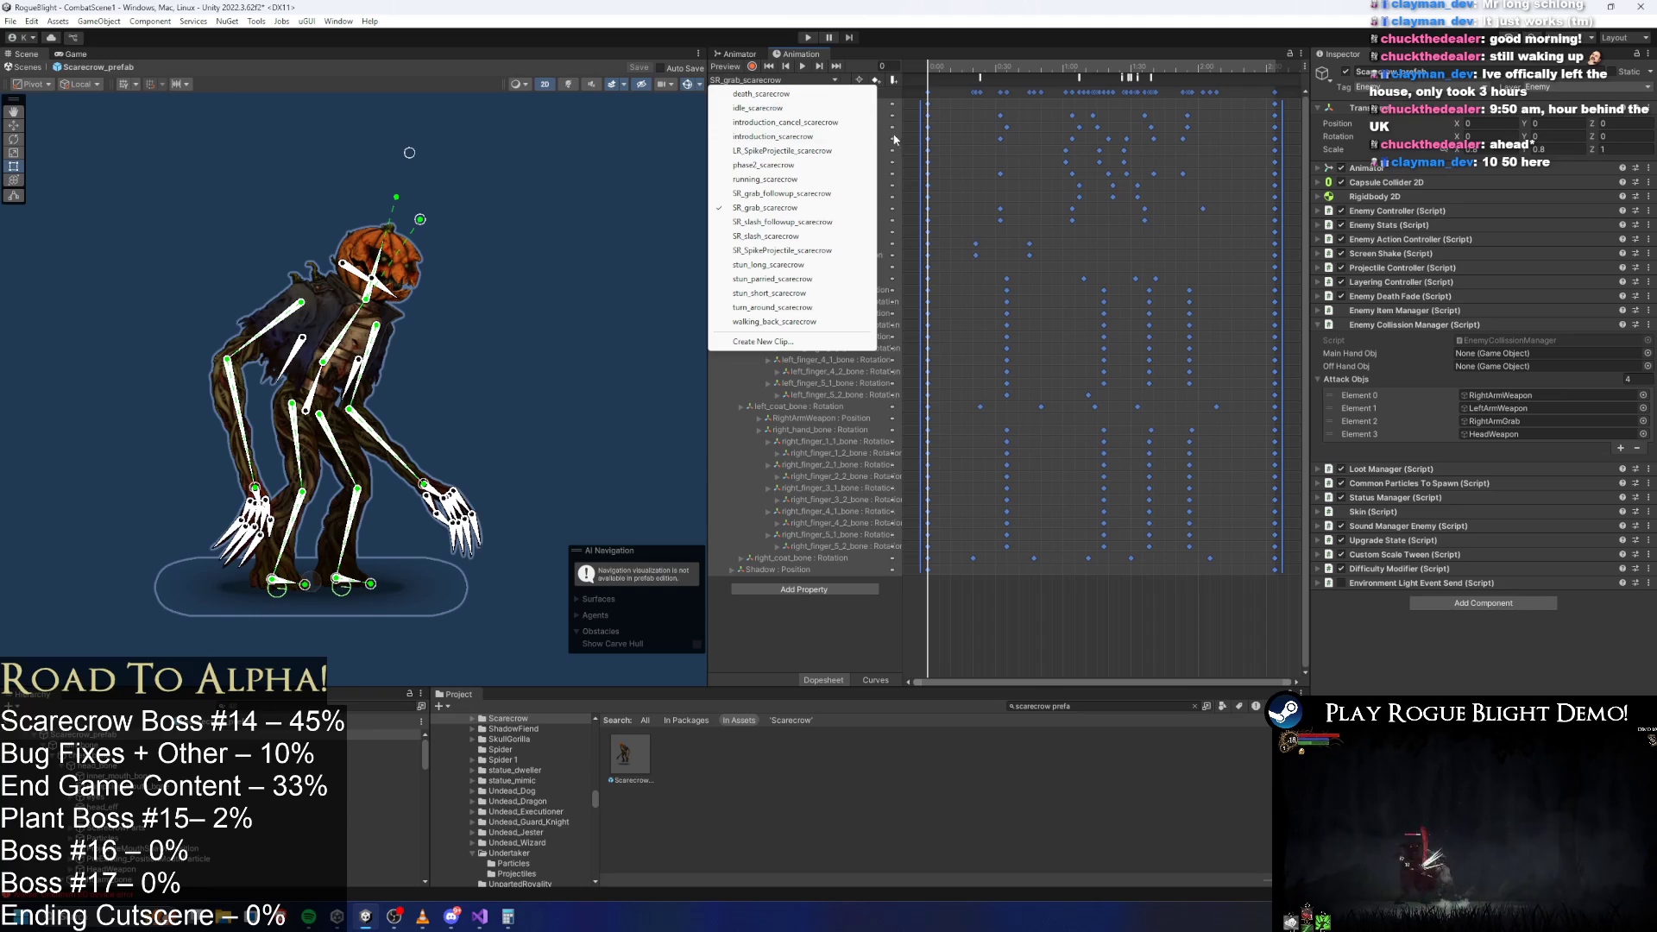
click(763, 342)
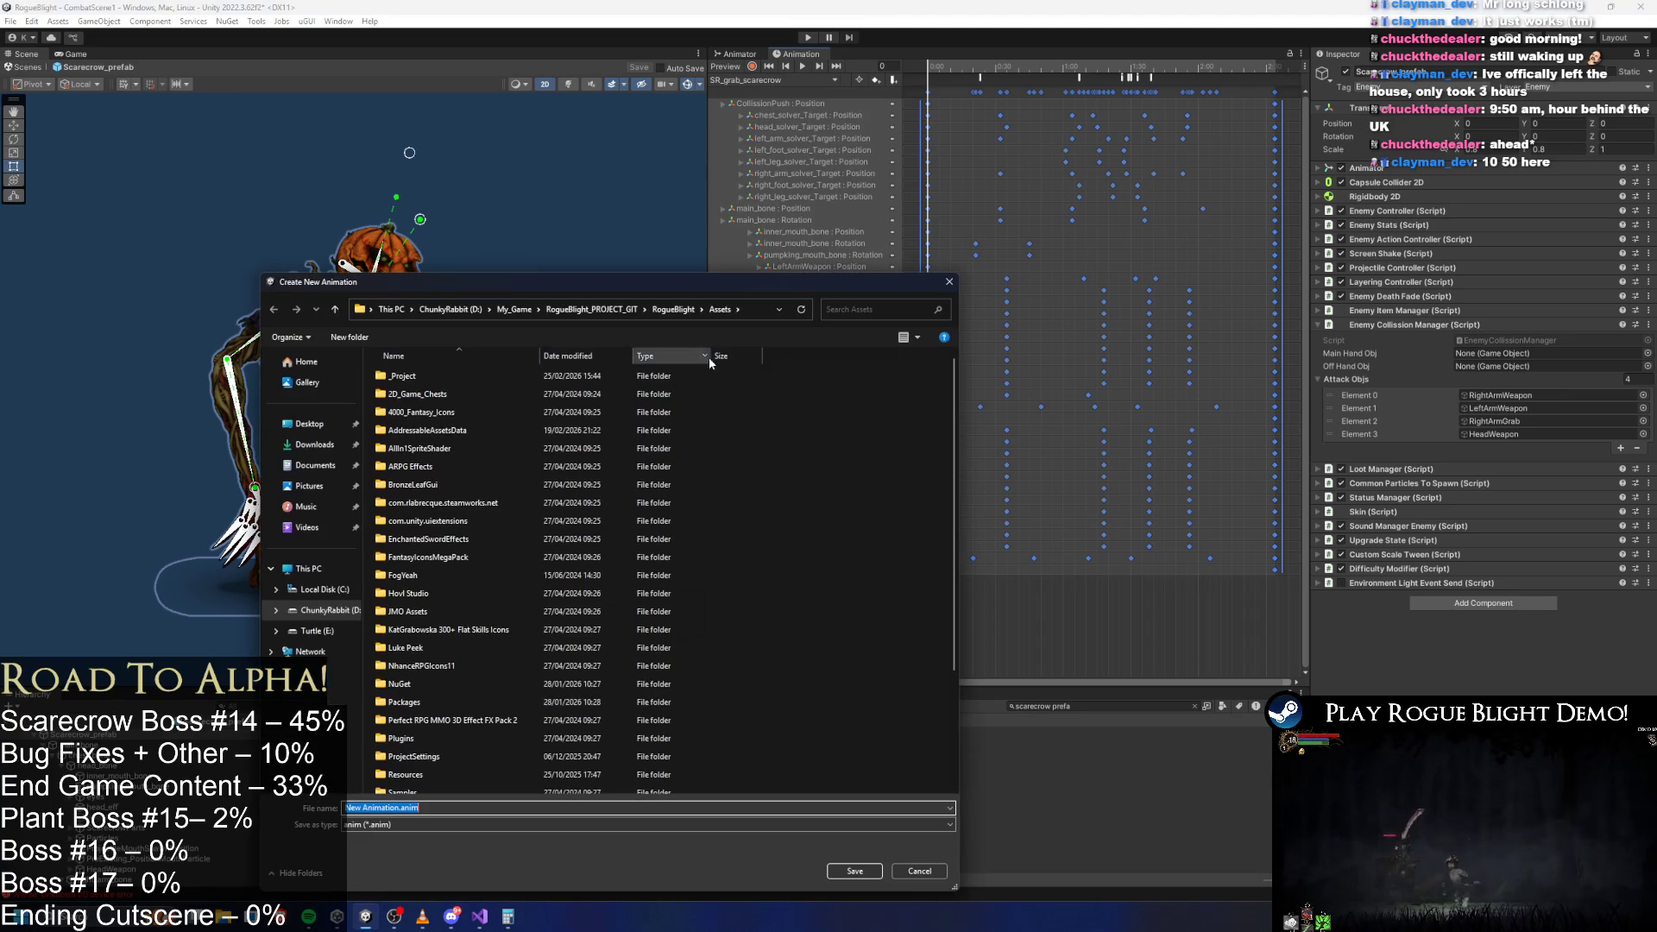
click(480, 377)
double_click(480, 376)
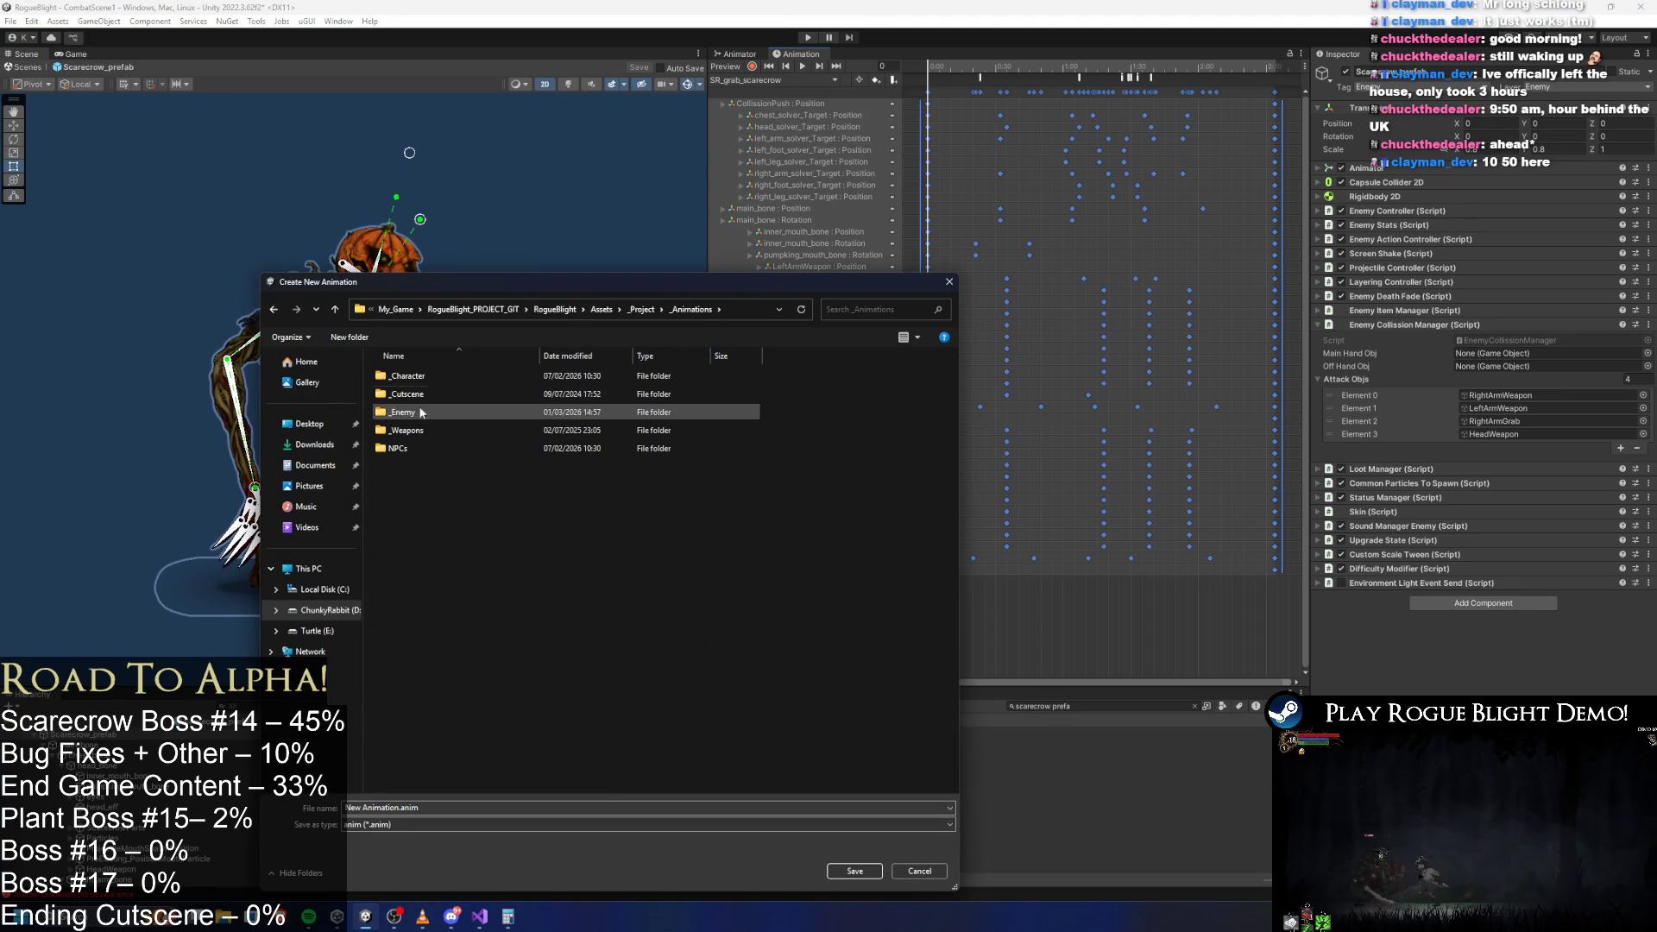
double_click(423, 414)
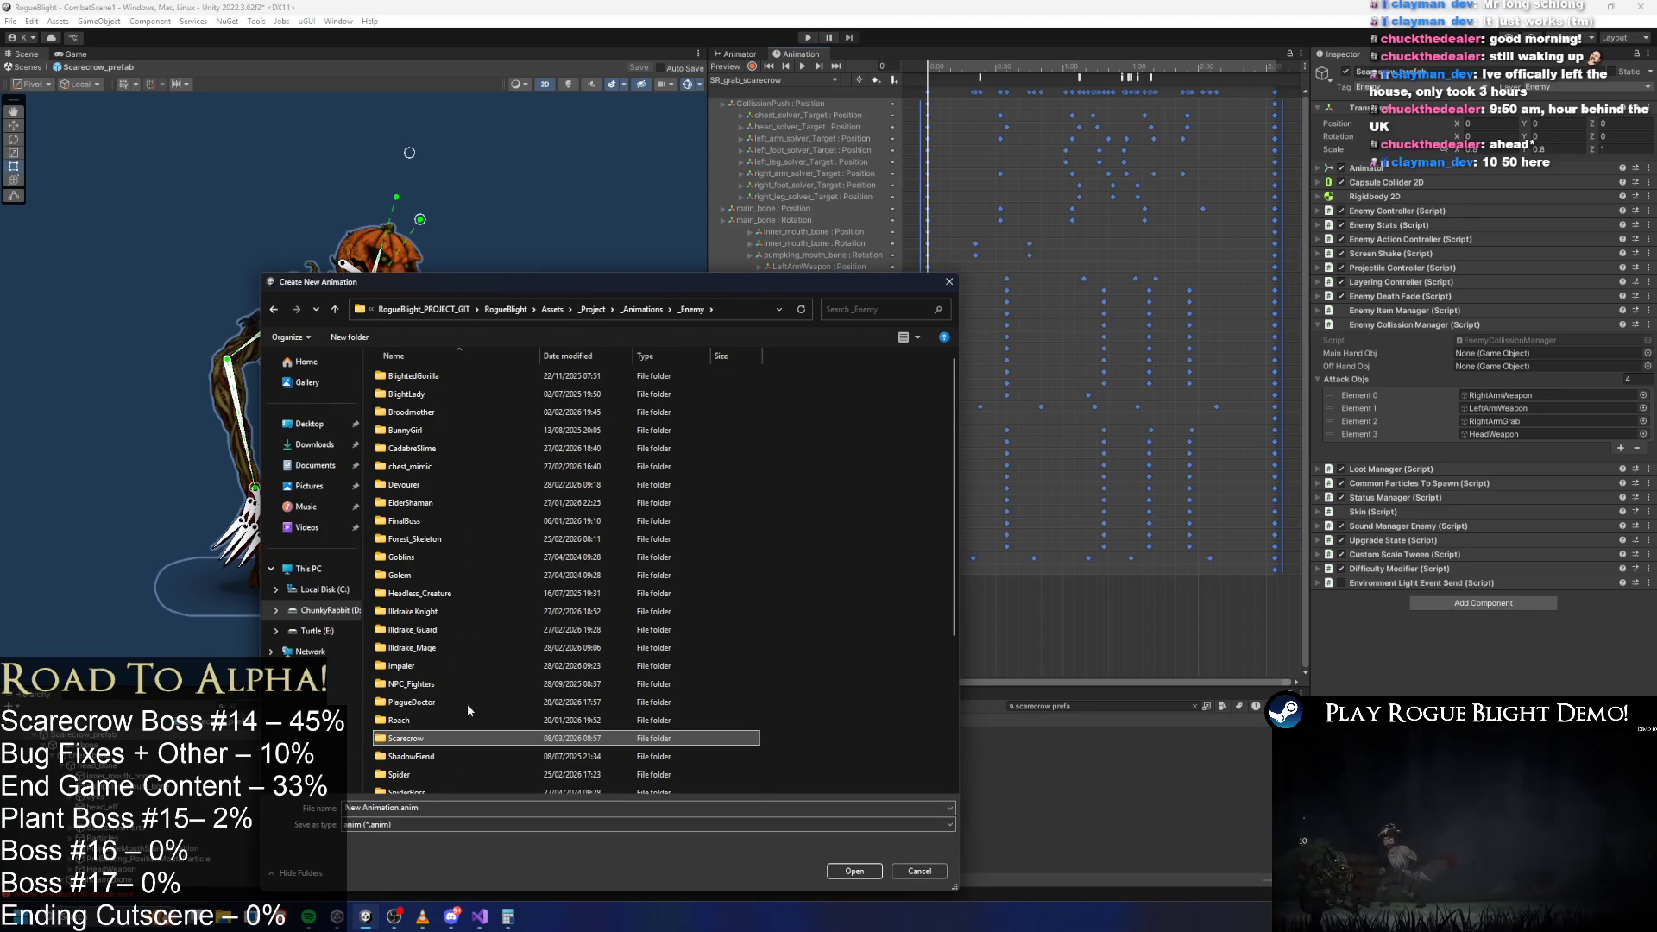
double_click(452, 740)
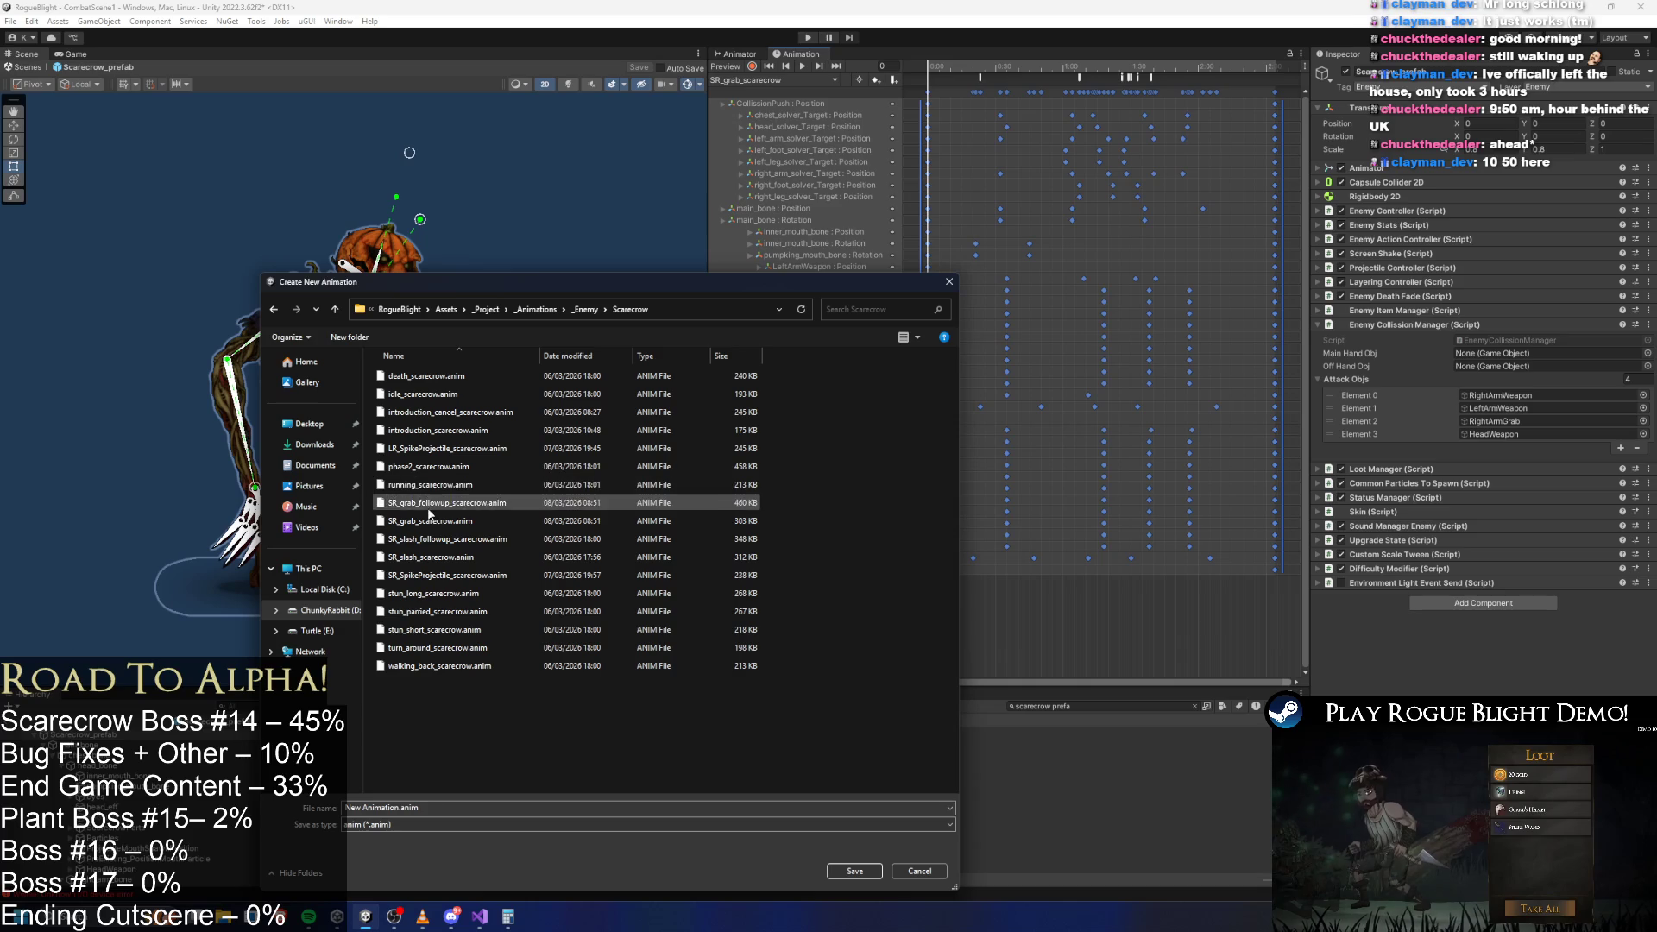
click(386, 808)
key(Home)
key(Delete)
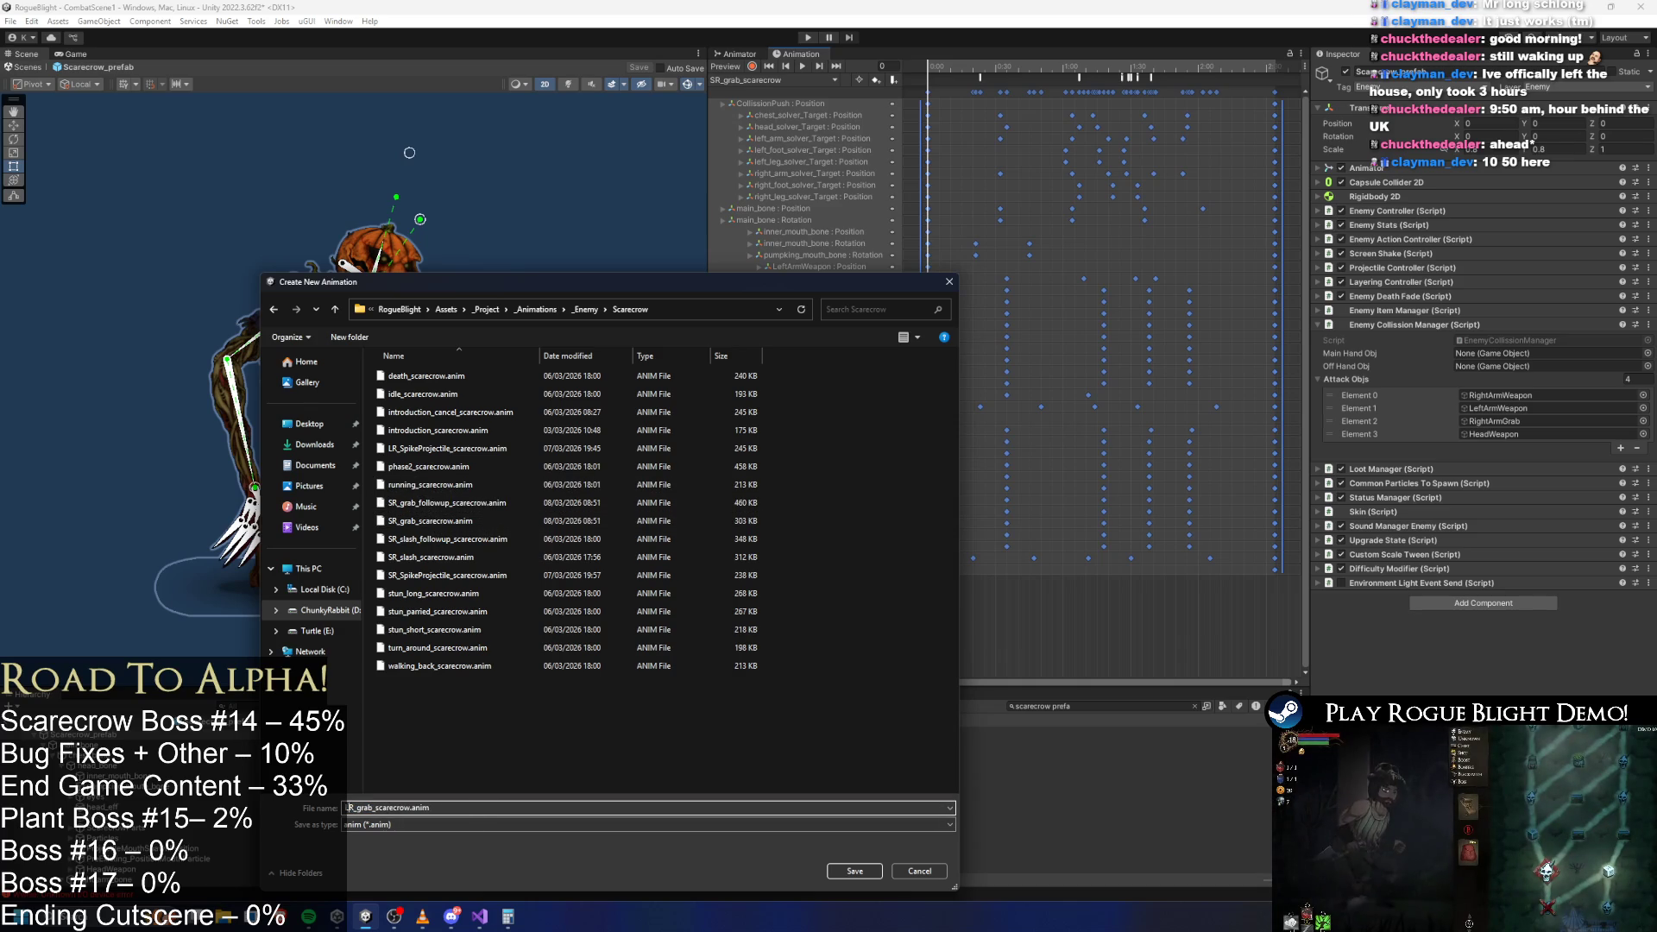
key(Return)
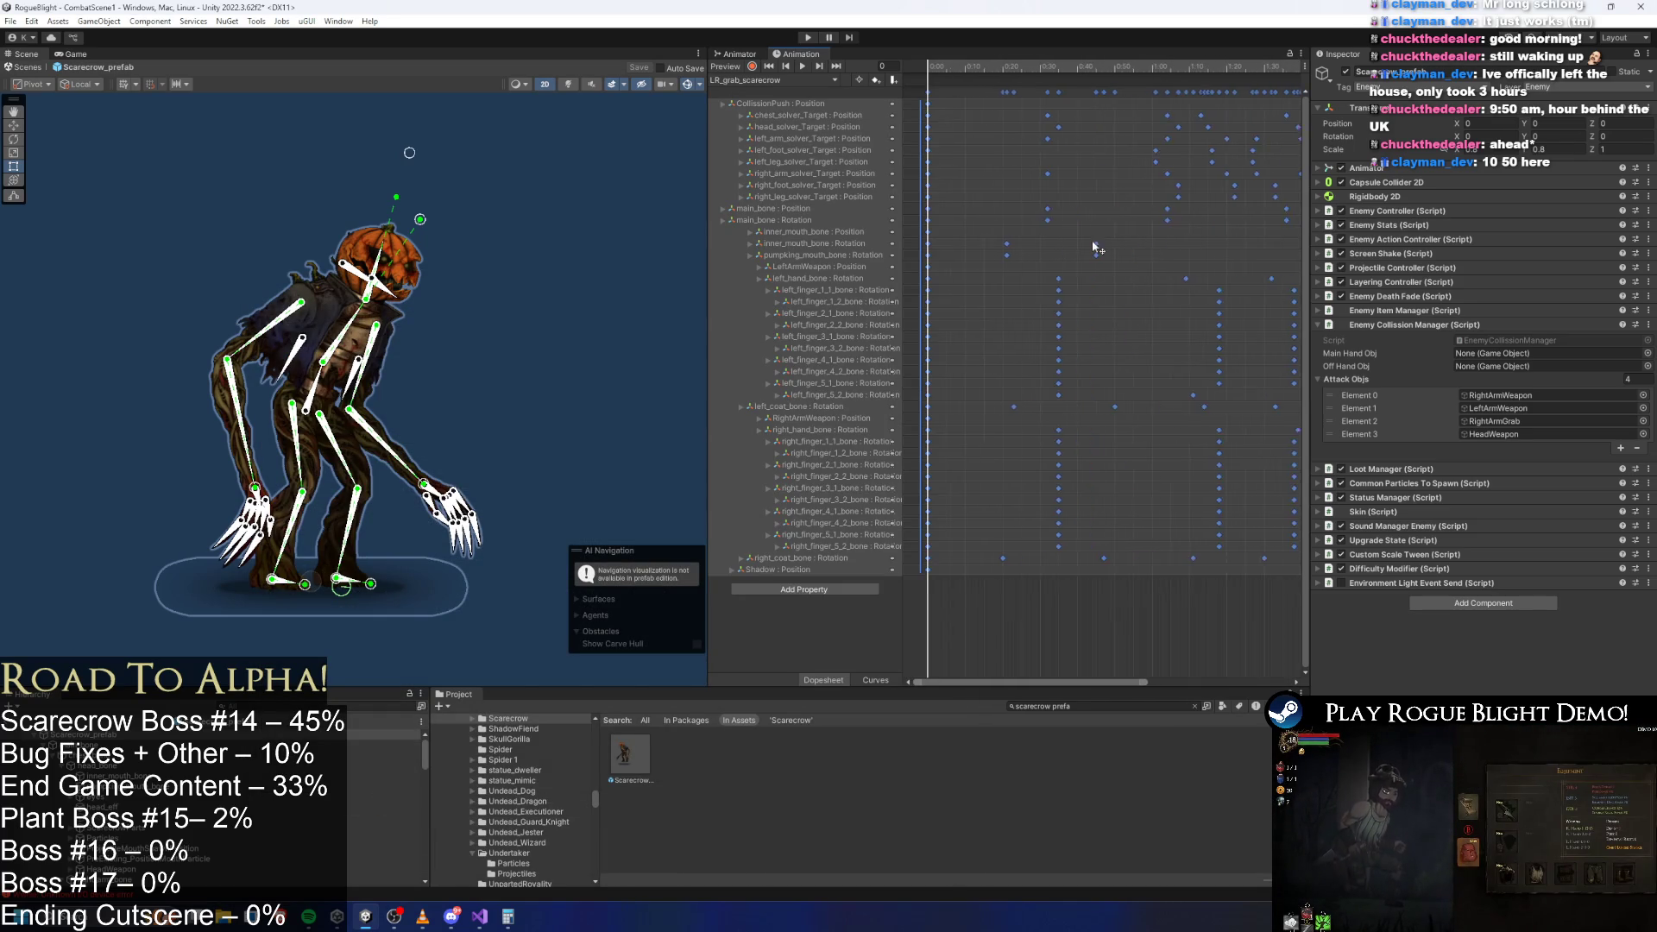
Play and scrub through the clip to check the scarecrow's poses.
scroll(1096, 249, down, 2)
click(804, 67)
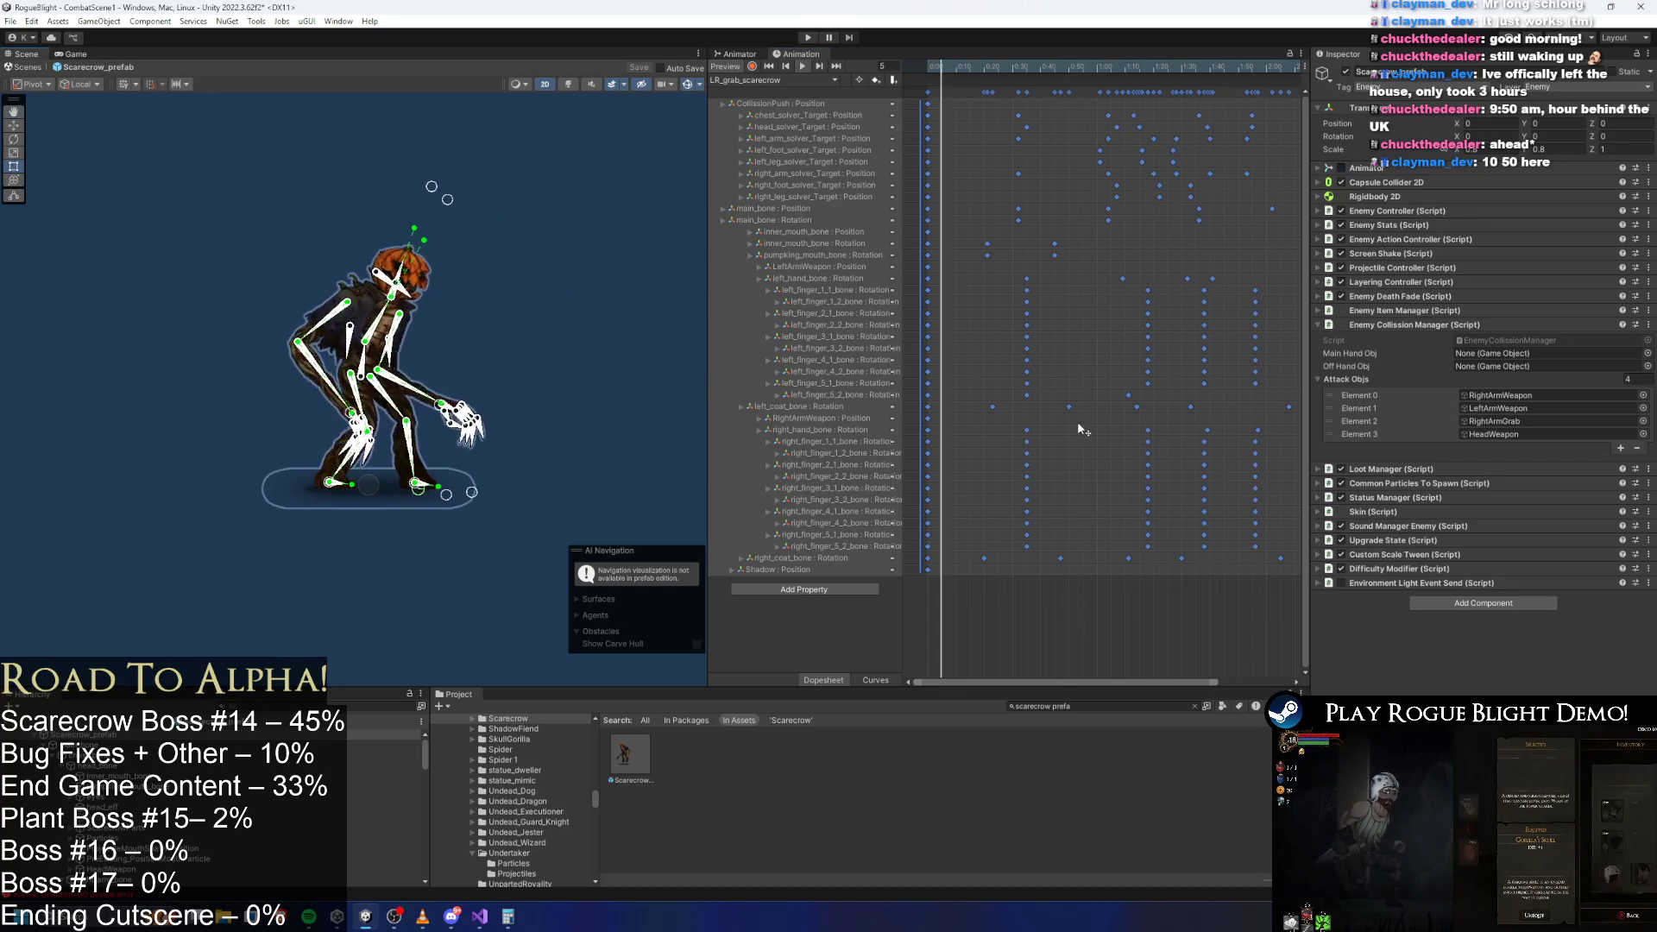
scroll(1127, 650, down, 1)
drag(1024, 62, 1138, 65)
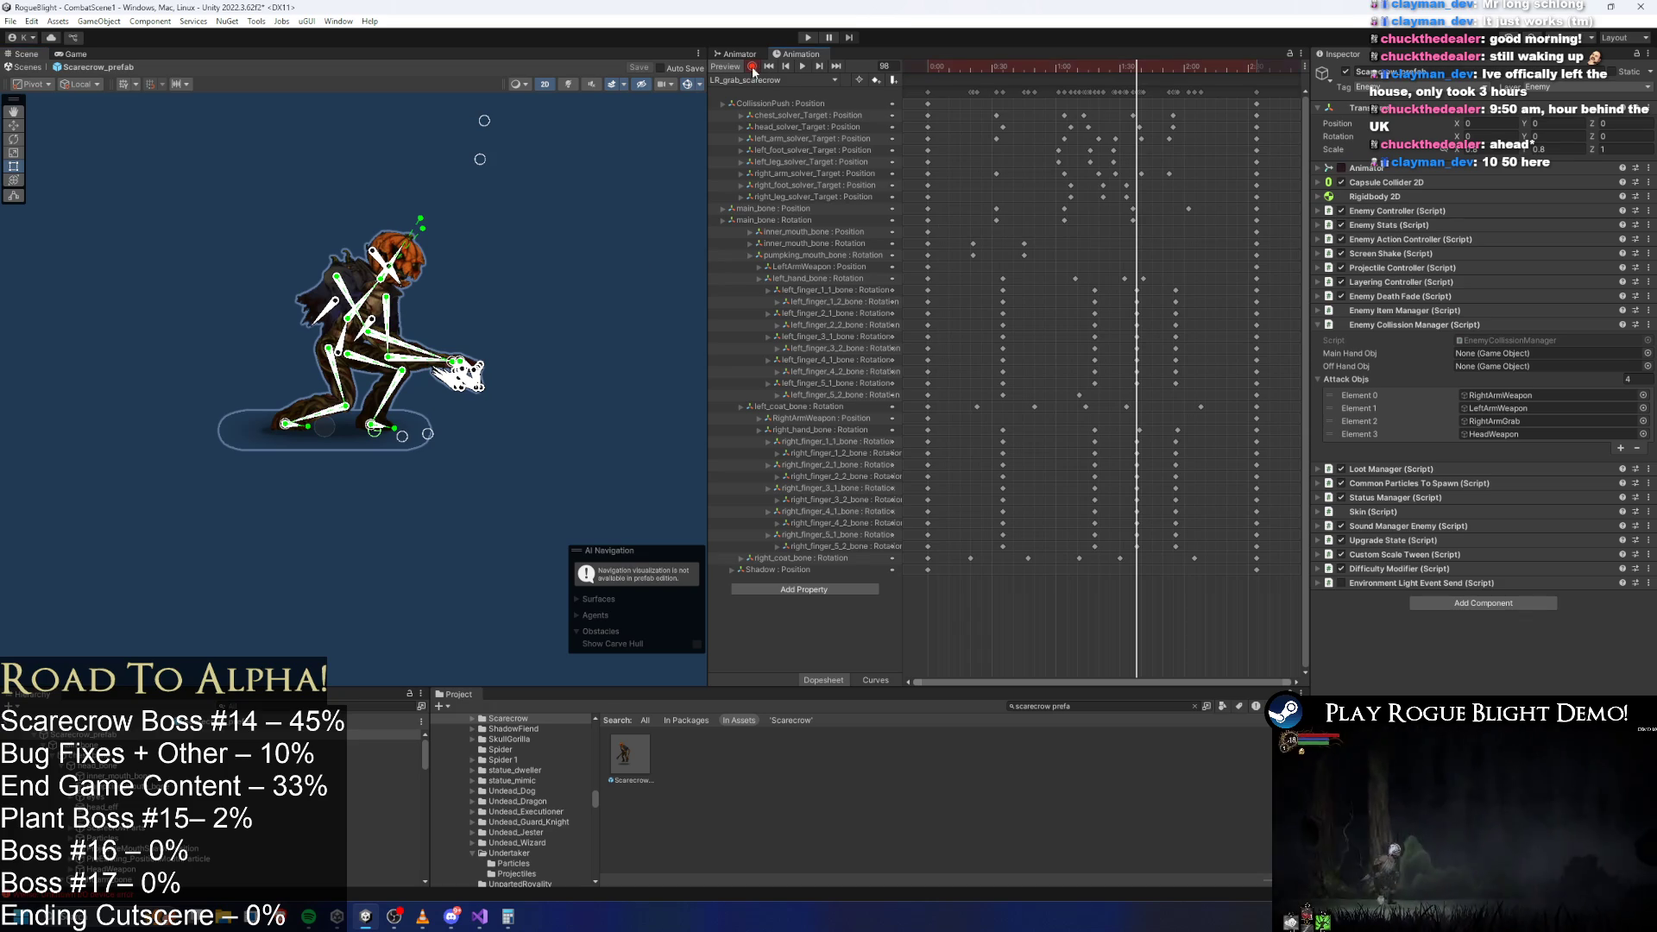
scroll(383, 373, up, 2)
scroll(438, 321, up, 1)
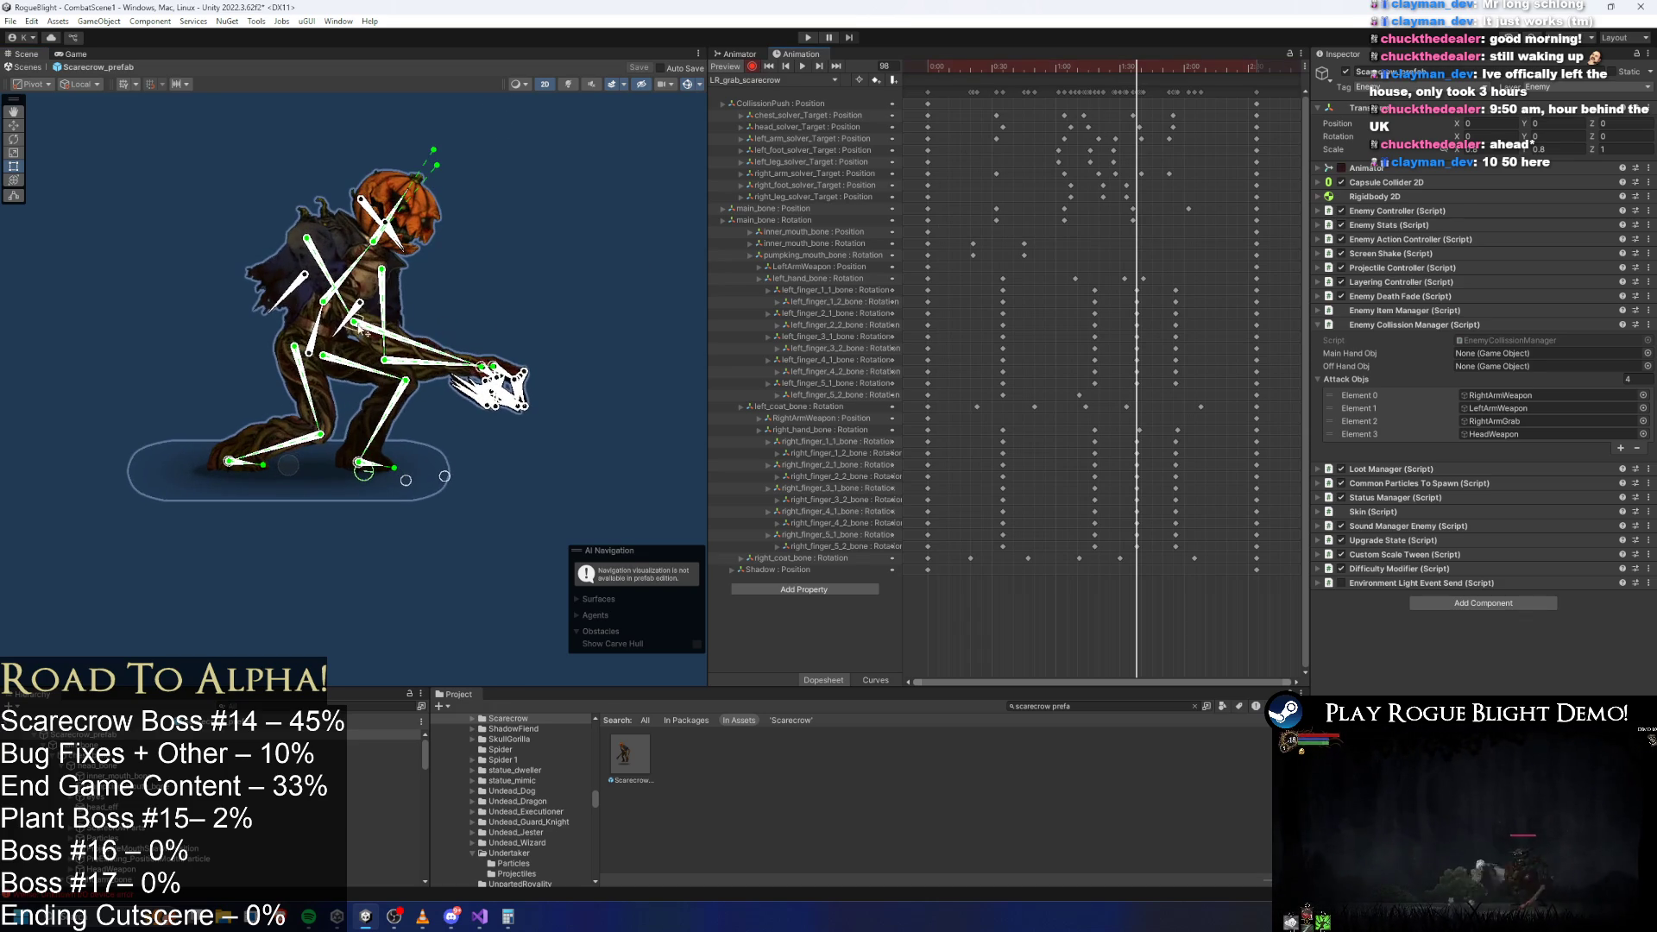
Pull both of the scarecrow's hands outward and reposition an arm bone to stretch the arms.
mouse_move(419, 328)
mouse_down()
mouse_move(490, 330)
mouse_move(453, 361)
mouse_move(483, 364)
mouse_up()
click(525, 368)
scroll(528, 370, up, 4)
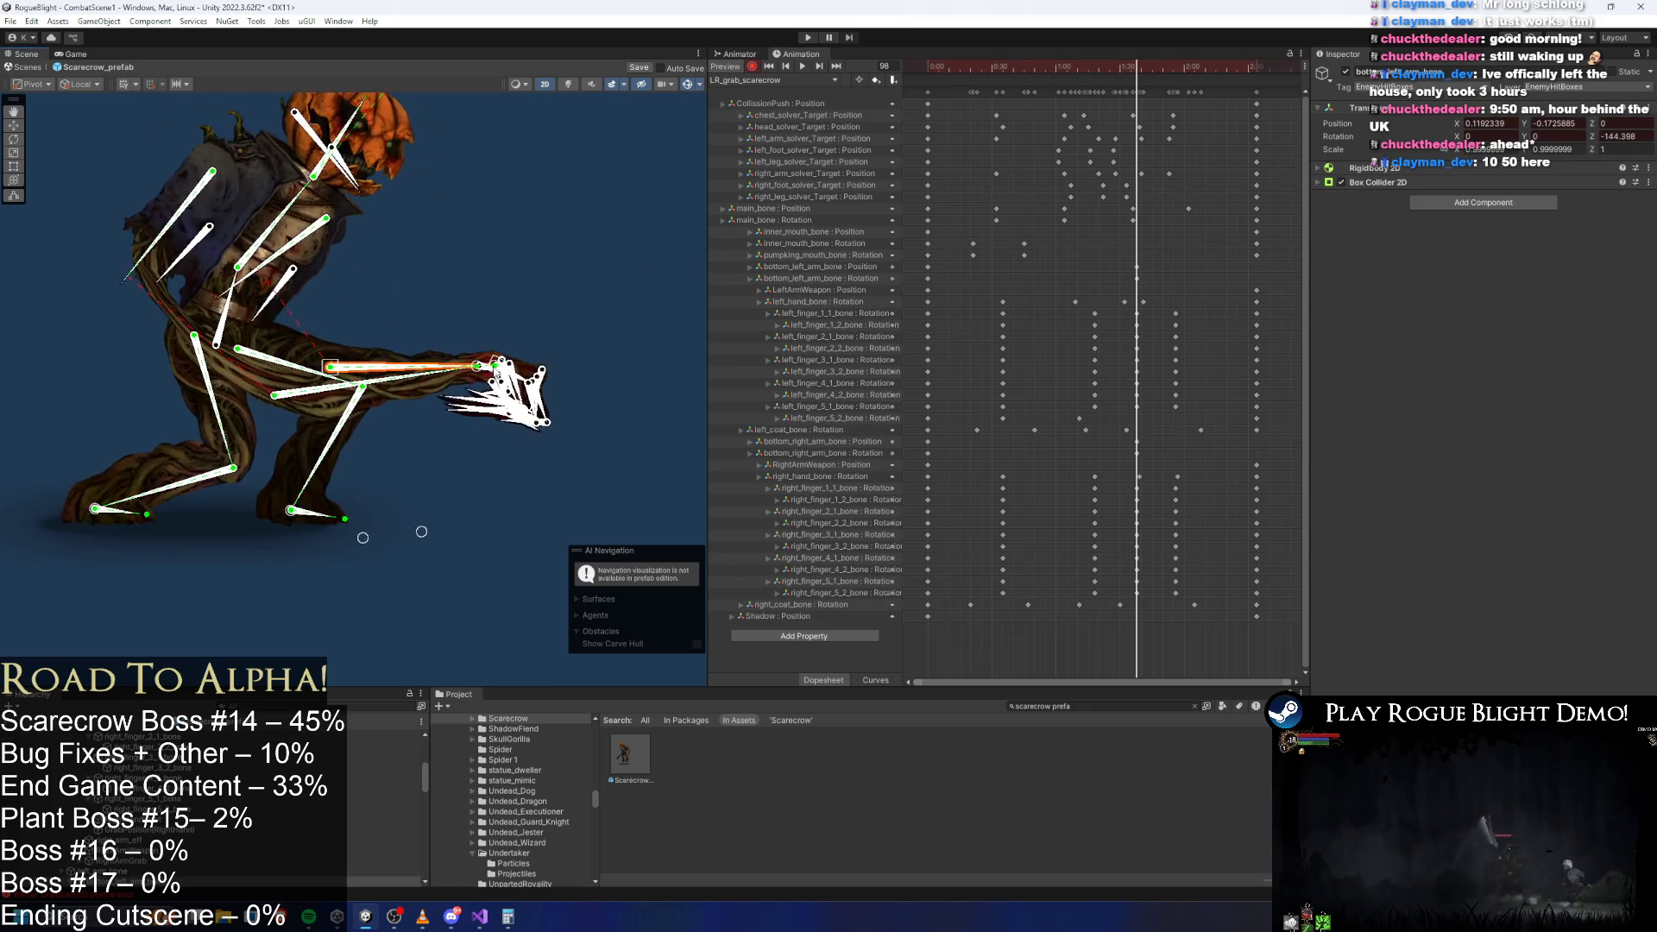
drag(549, 373, 702, 376)
drag(599, 361, 449, 359)
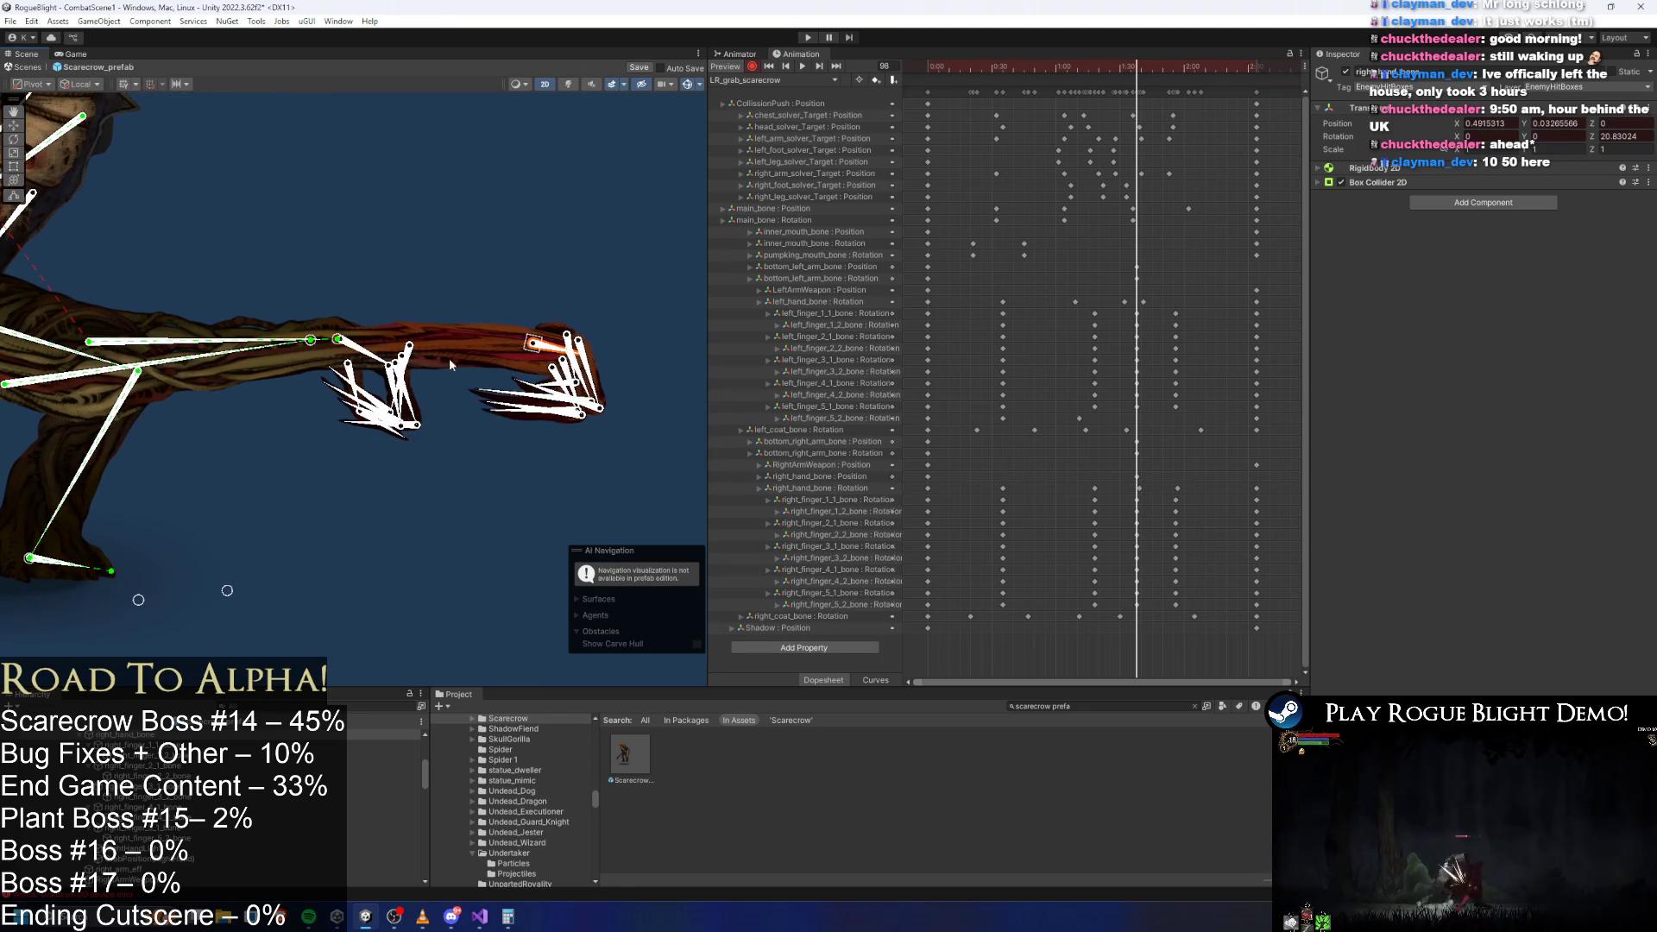
drag(347, 349, 544, 354)
key(f)
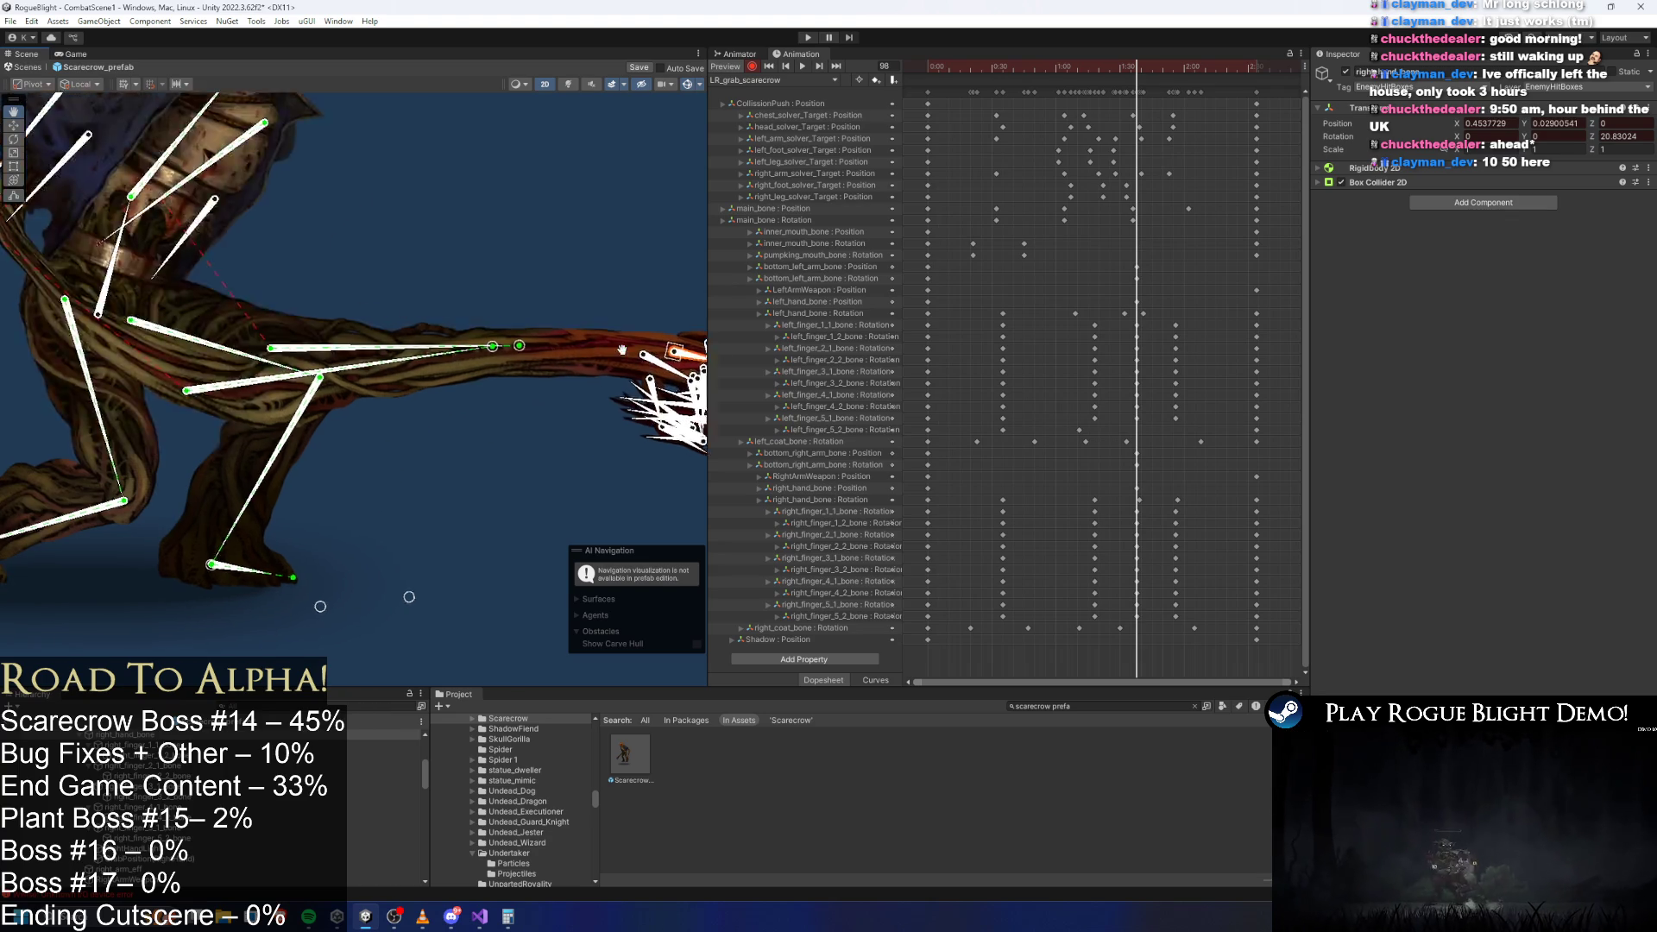
click(470, 354)
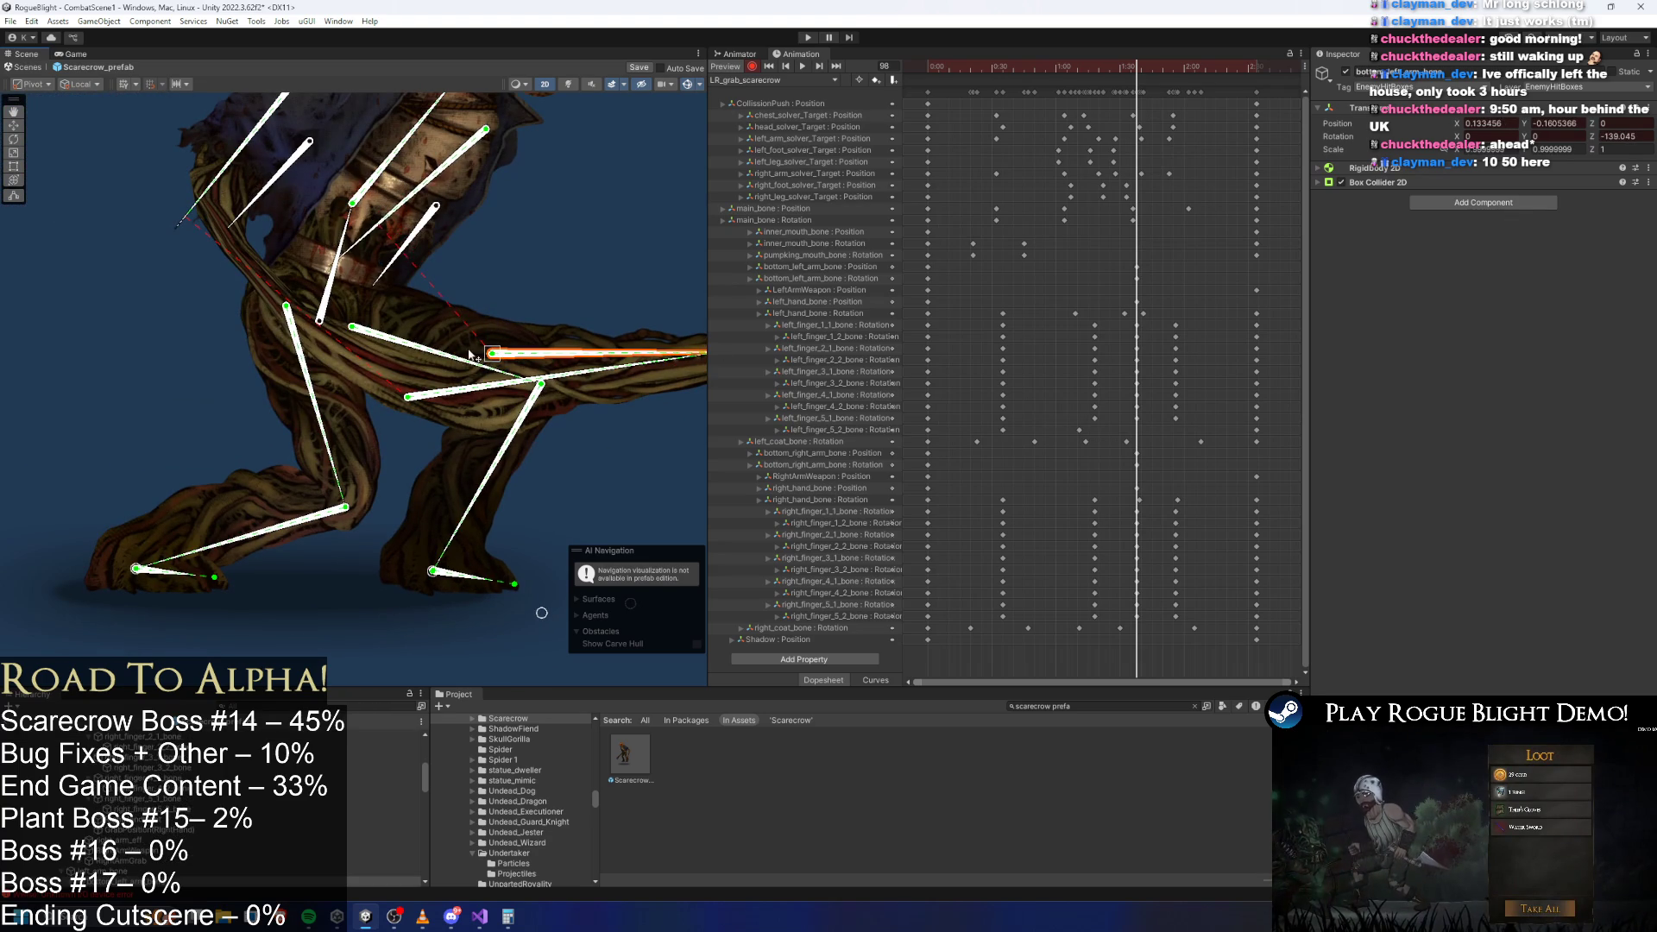
mouse_move(409, 402)
mouse_down()
mouse_move(516, 289)
mouse_move(376, 236)
mouse_up()
Select the arm keyframes at the current frame and shift them slightly earlier.
scroll(516, 288, down, 3)
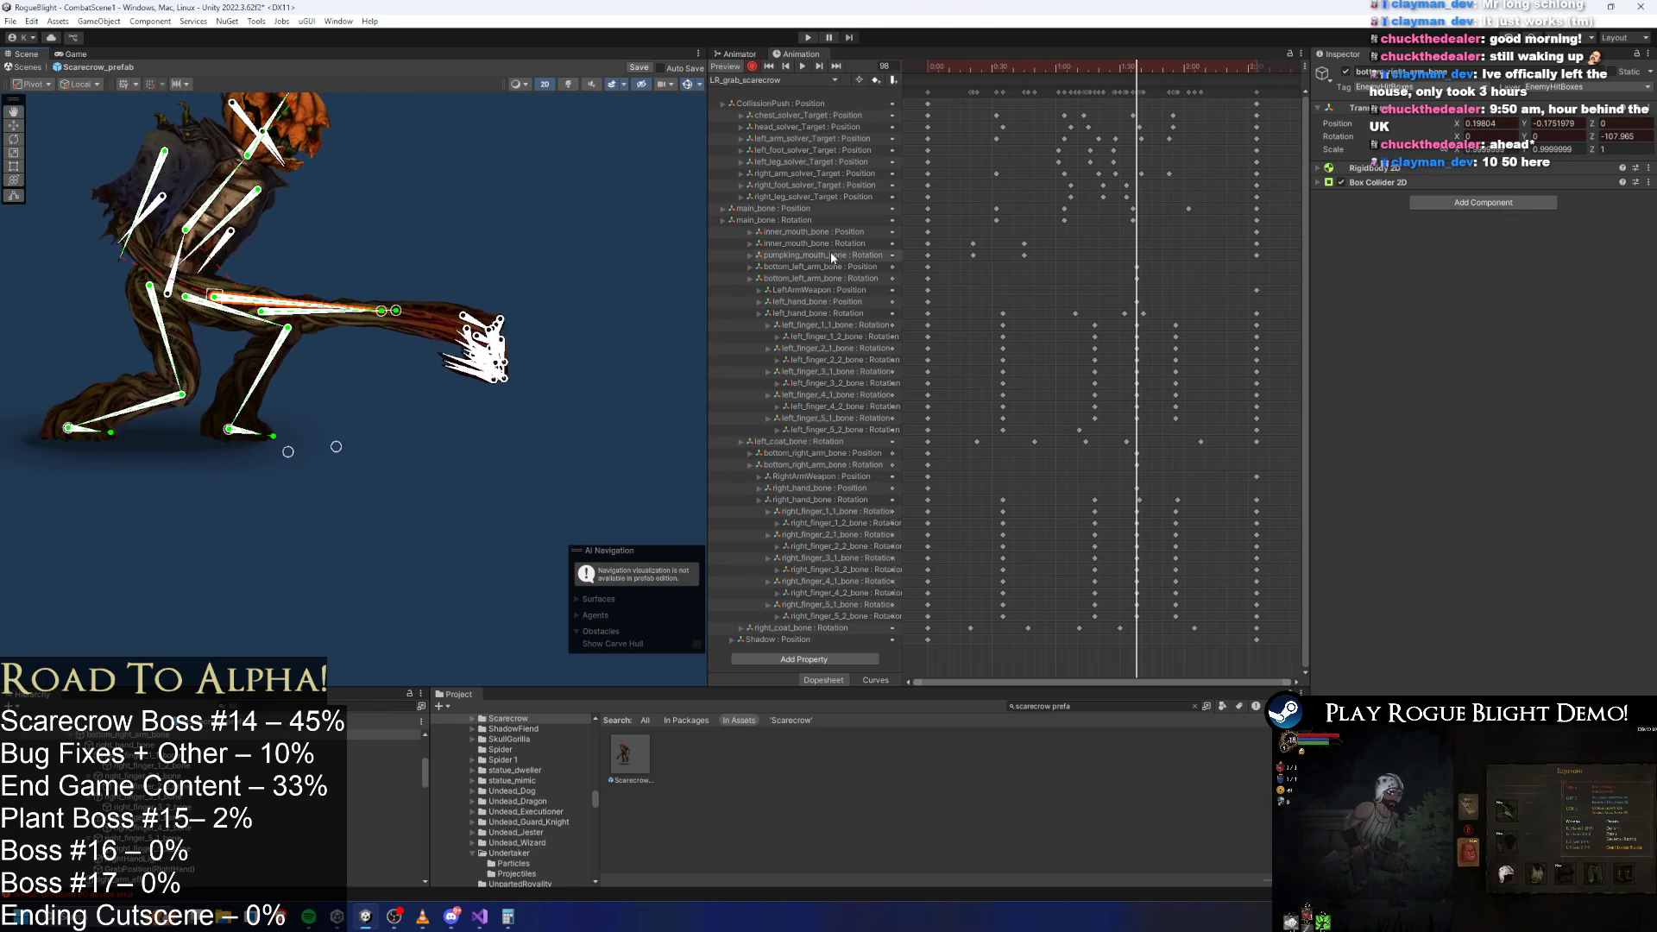
drag(1146, 259, 1130, 307)
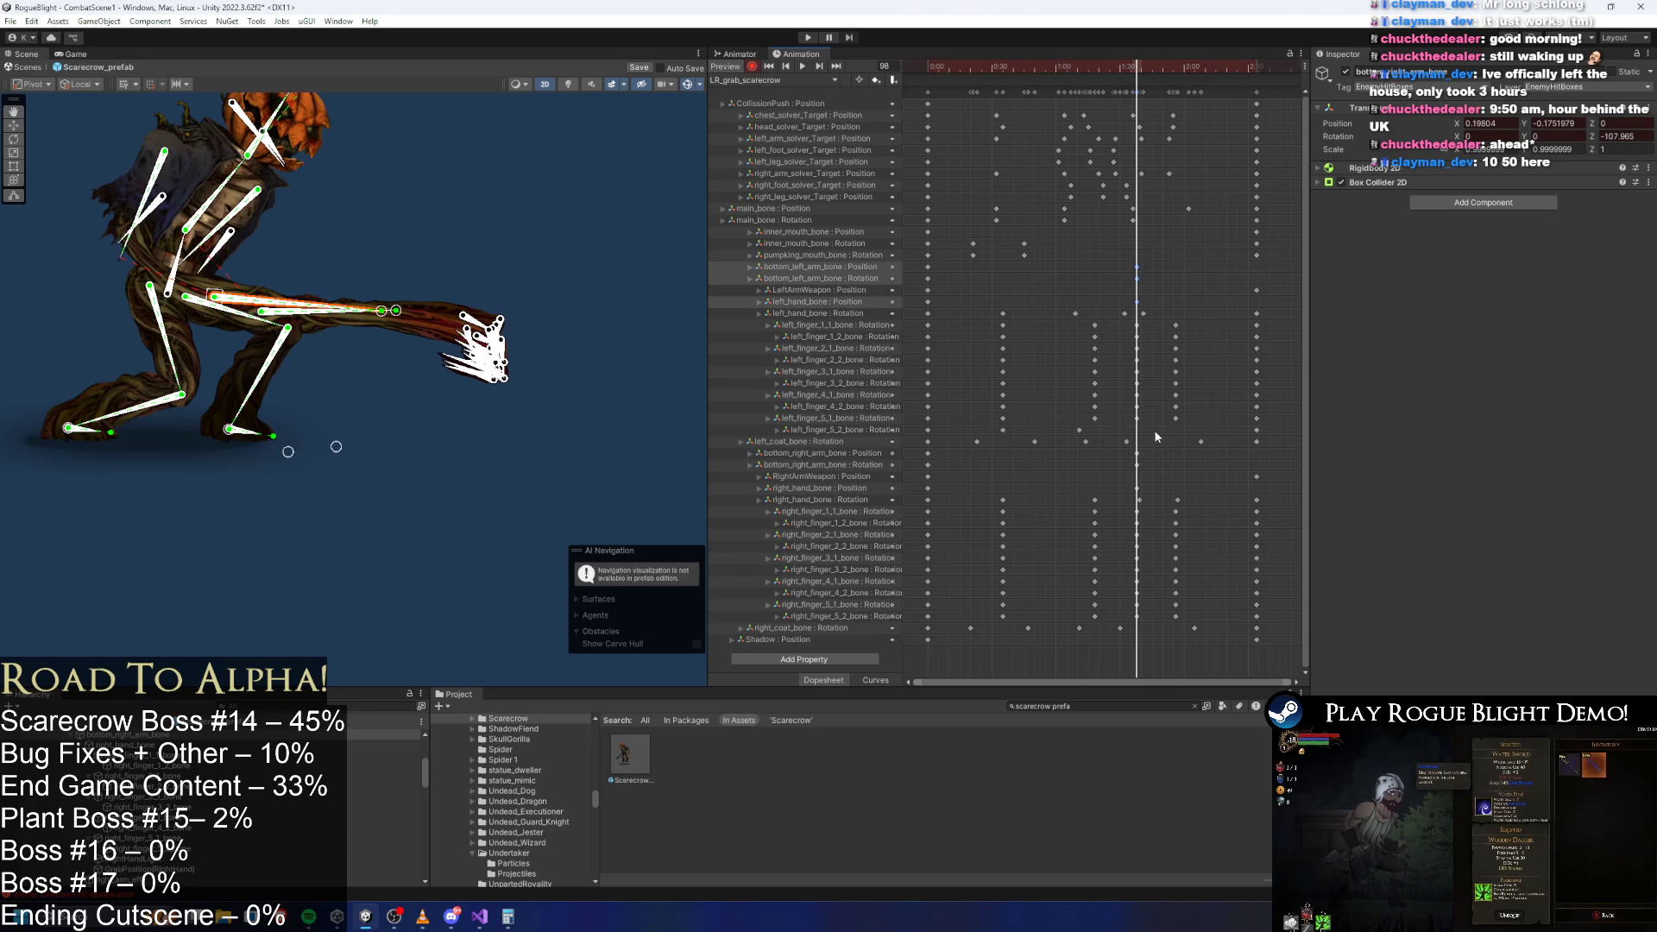
mouse_move(1148, 447)
mouse_down()
mouse_move(1140, 493)
mouse_move(1162, 493)
mouse_up()
mouse_move(1140, 67)
mouse_down()
mouse_move(1053, 61)
mouse_move(1158, 72)
mouse_up()
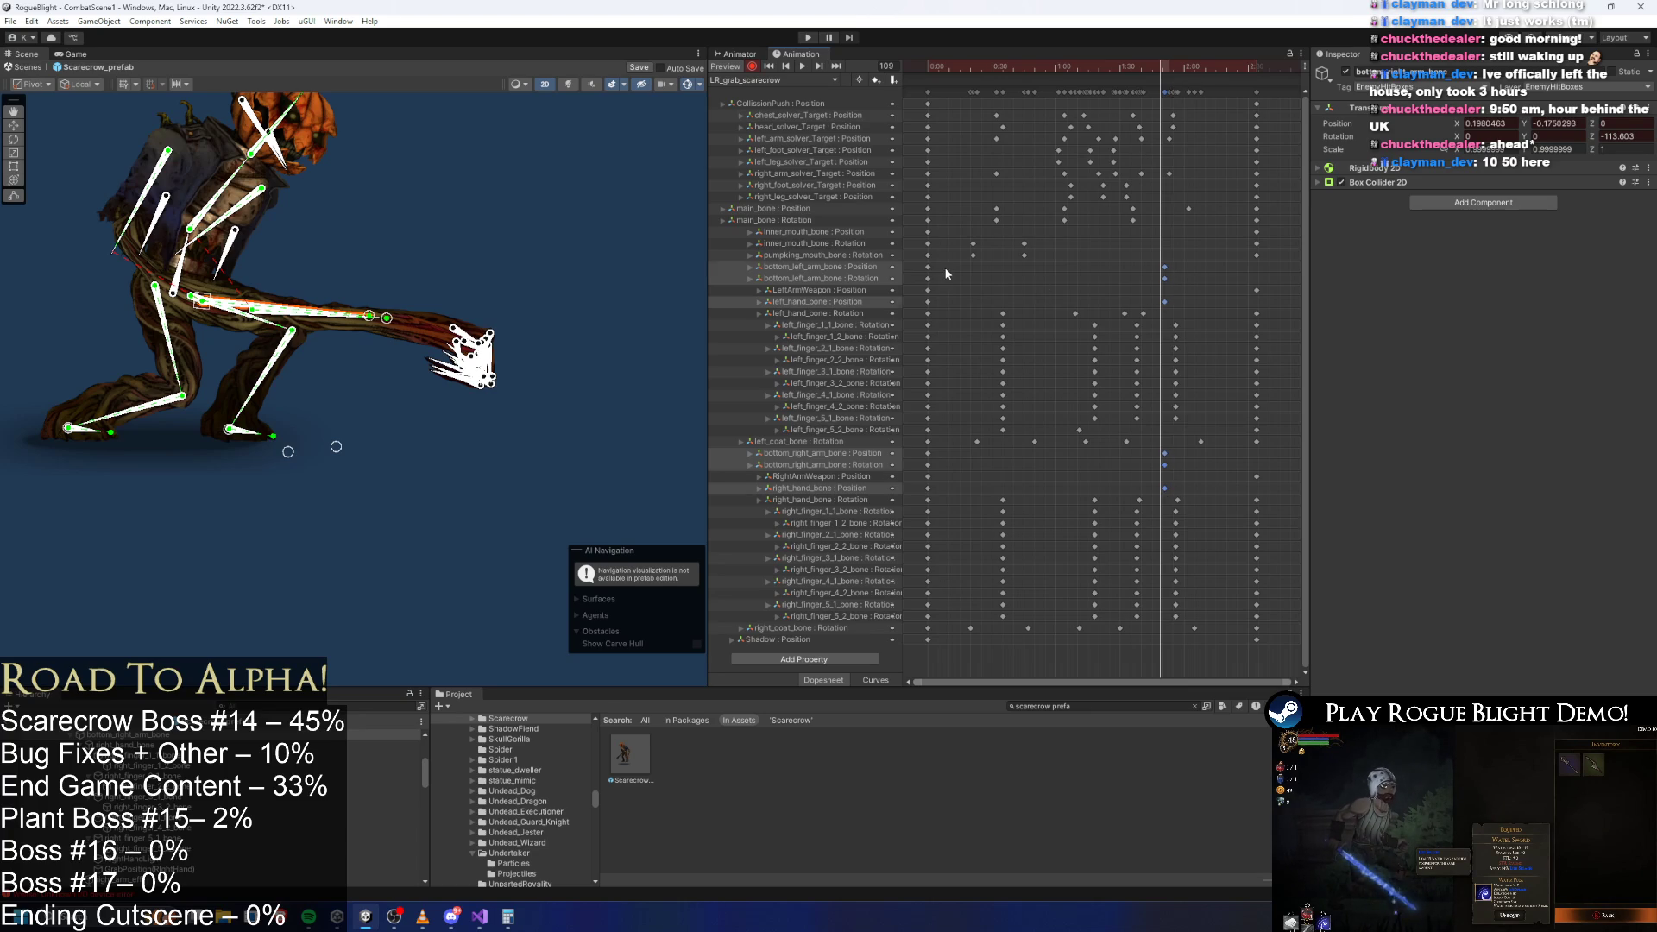
Paste the frame-0 arm and hand keys at frame 77, move them earlier, and check frame 92.
drag(916, 260, 944, 285)
shift+click(928, 301)
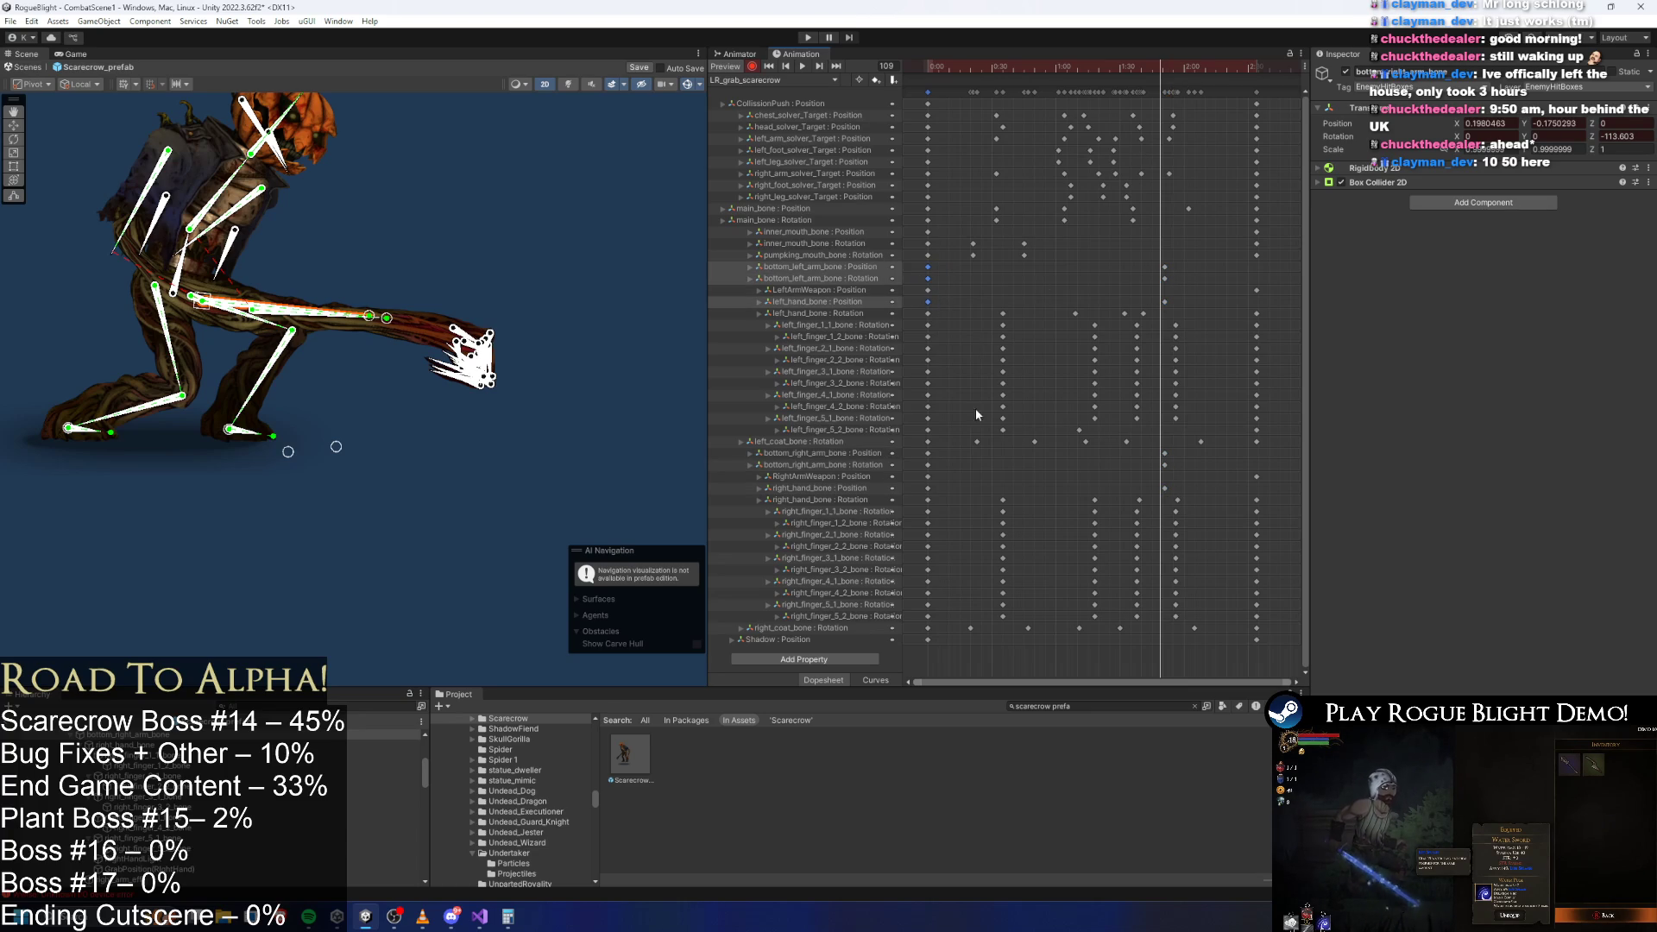
shift+click(927, 453)
shift+click(928, 466)
mouse_move(1091, 67)
mouse_down()
mouse_move(1146, 73)
mouse_move(1090, 74)
mouse_move(1132, 90)
mouse_move(1145, 78)
mouse_up()
key(ctrl+v)
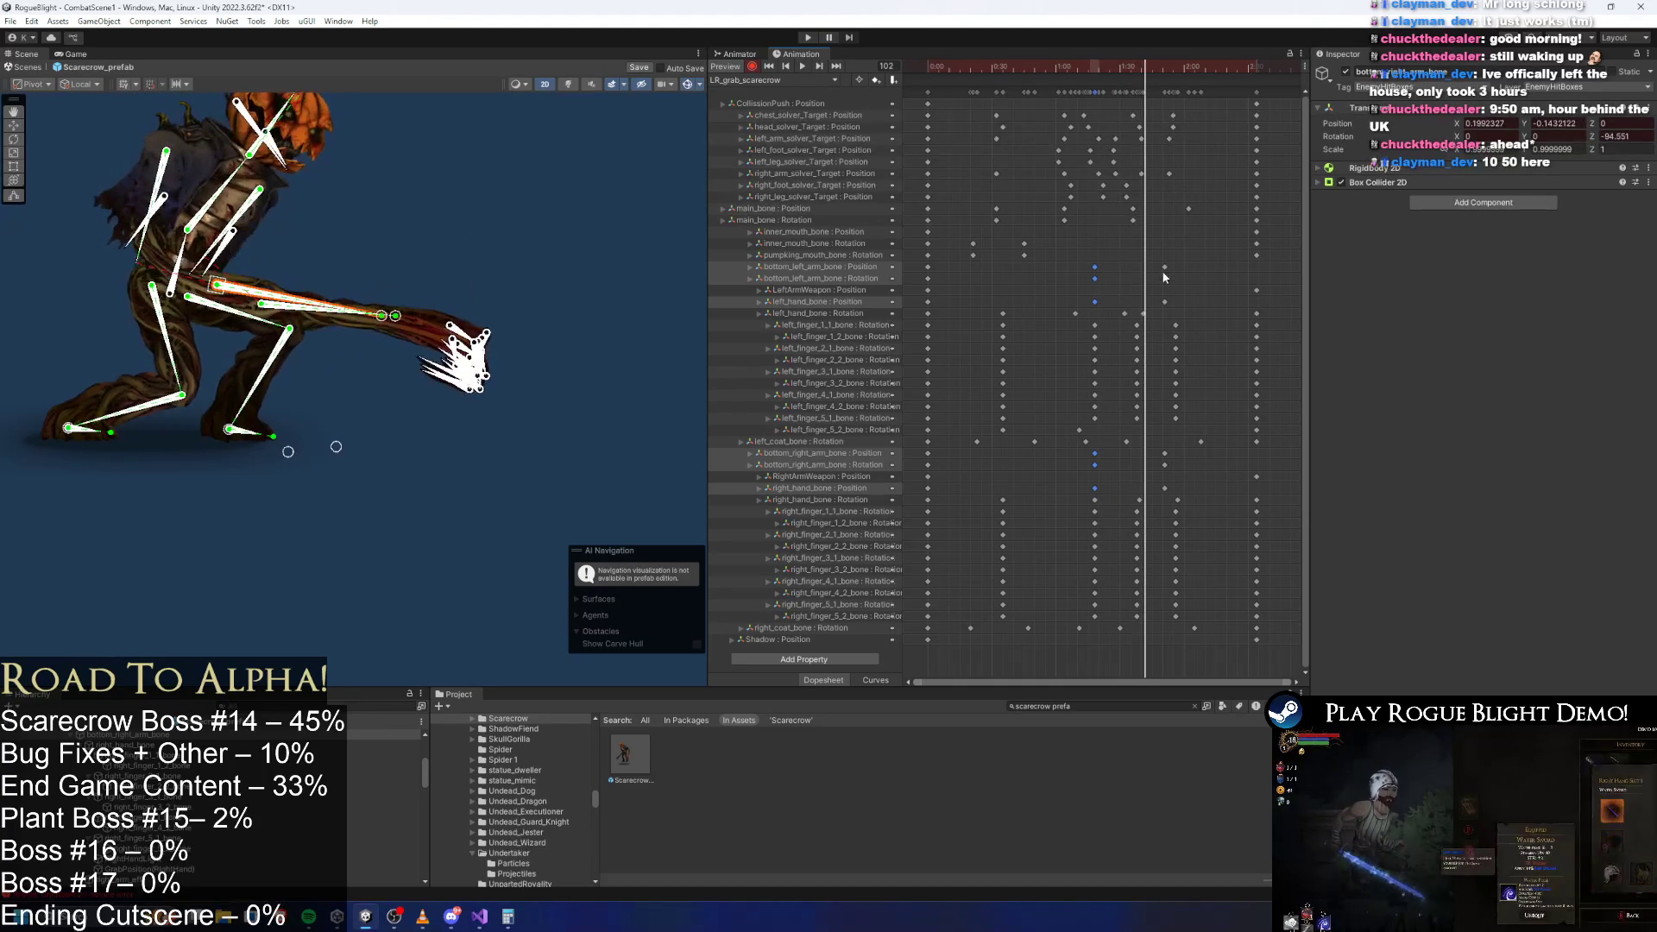
drag(1184, 255, 1064, 302)
mouse_move(1189, 447)
mouse_down()
mouse_move(1075, 507)
mouse_move(1060, 464)
mouse_up()
drag(1068, 69, 1132, 71)
Raise the scarecrow's left hand and rear arm bone so the hand reaches right.
click(459, 270)
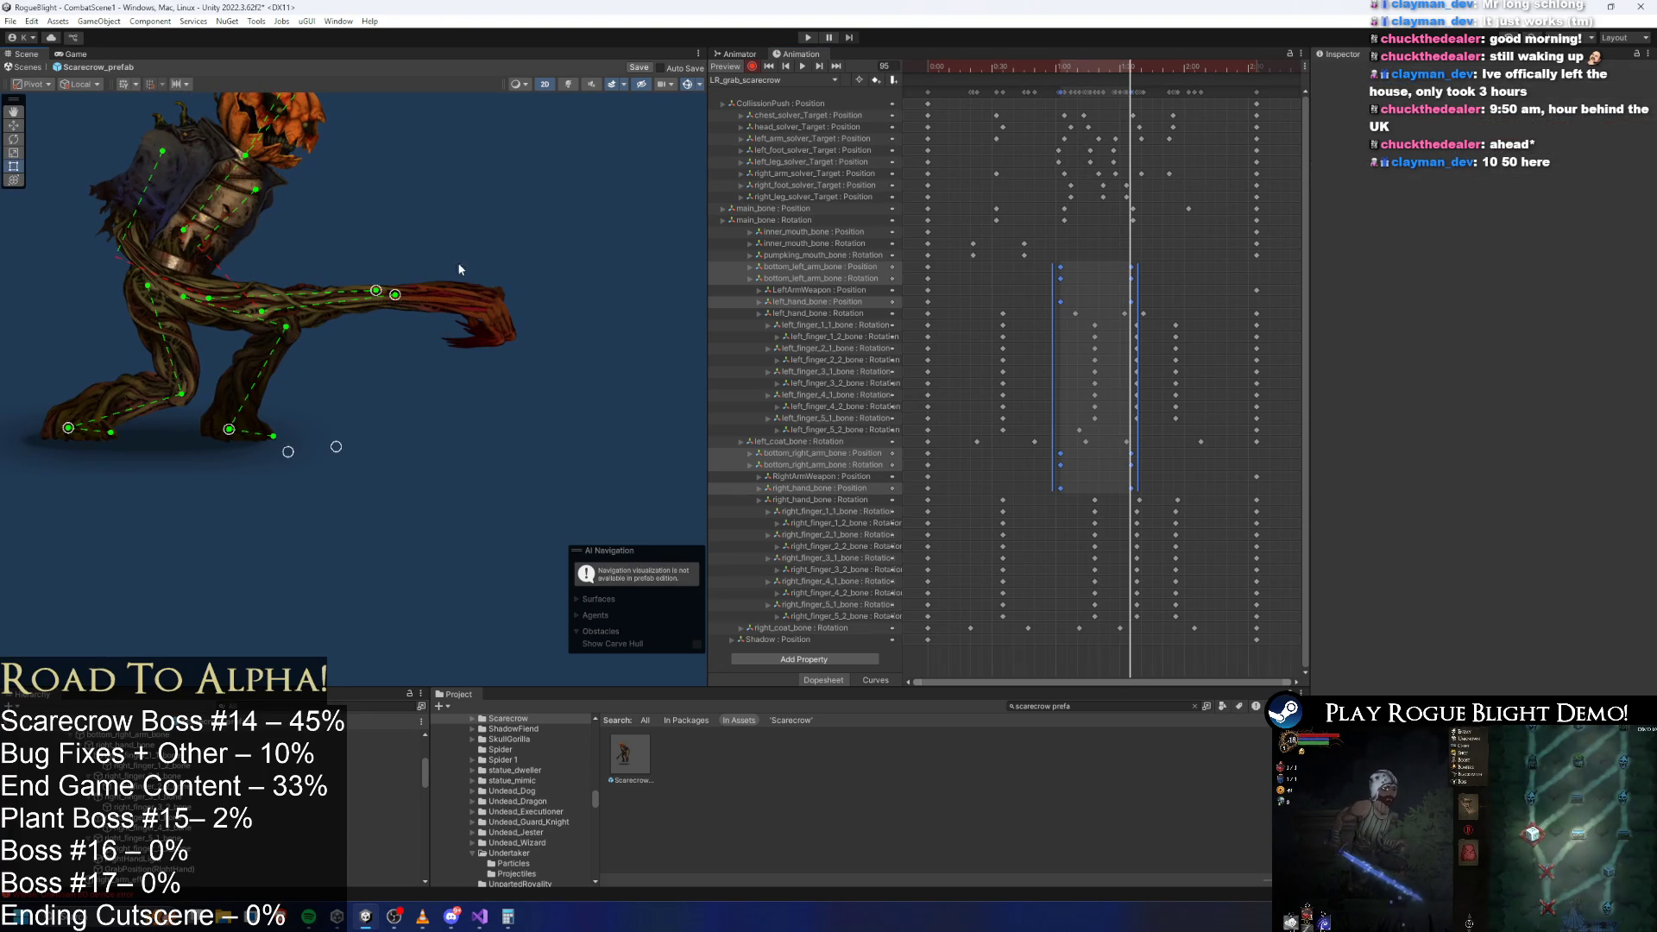
mouse_move(395, 297)
mouse_down()
mouse_move(628, 287)
mouse_move(509, 259)
mouse_move(683, 245)
mouse_up()
drag(523, 229, 385, 216)
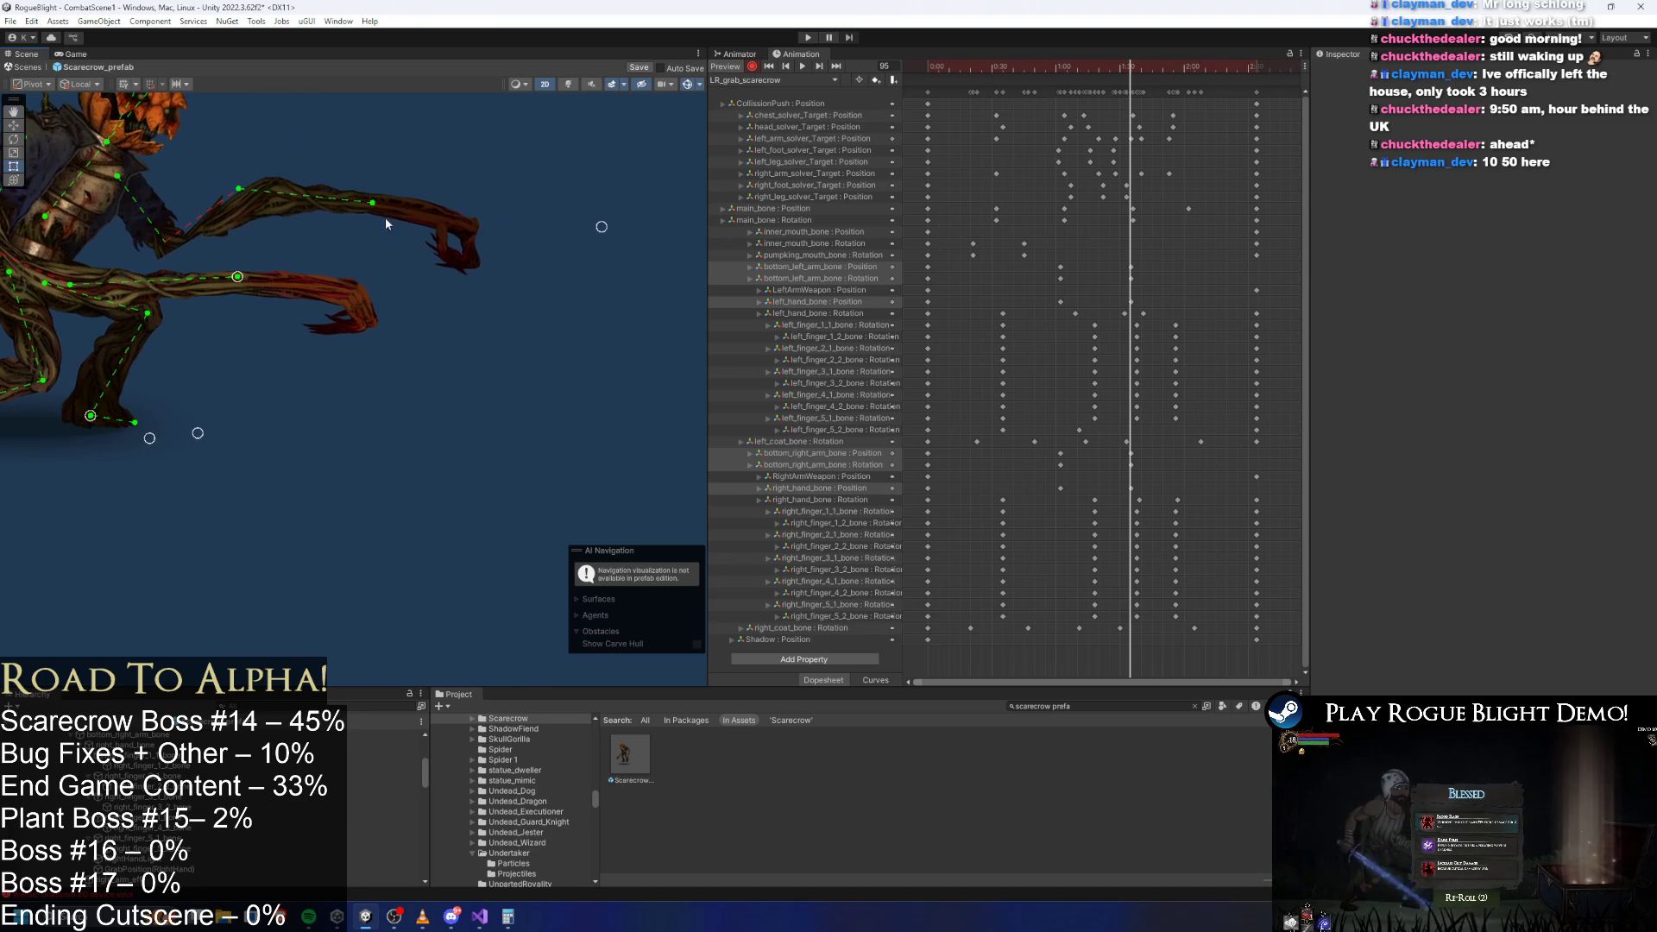
click(223, 229)
click(201, 240)
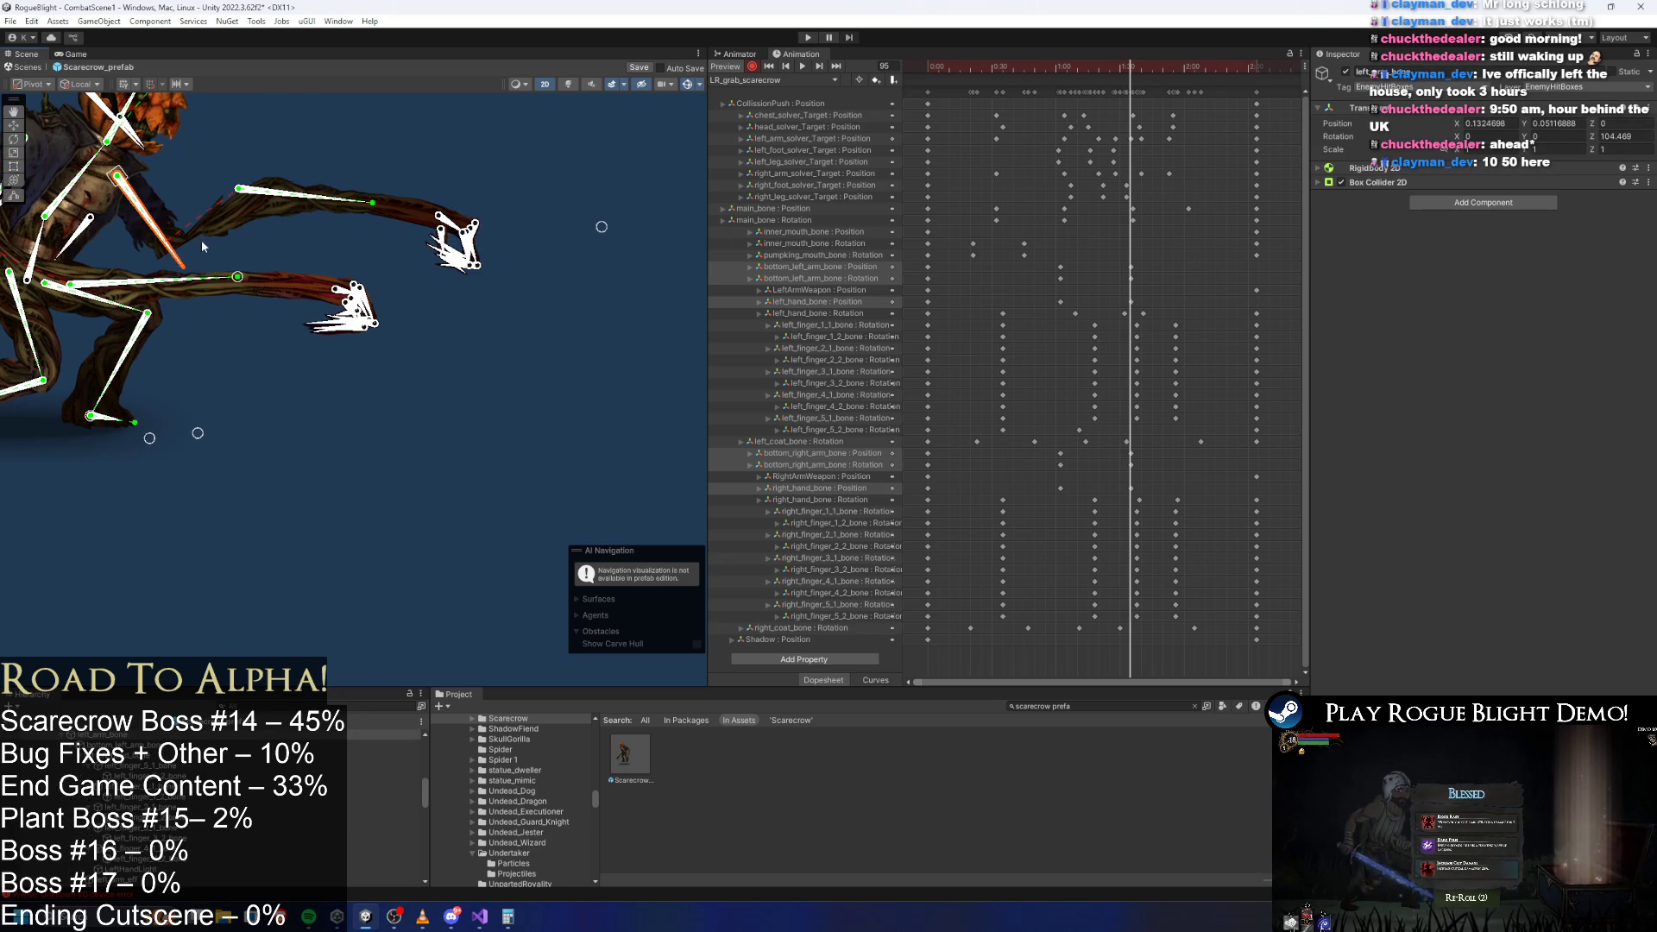
mouse_move(244, 218)
mouse_down()
mouse_move(255, 307)
mouse_move(286, 316)
mouse_up()
scroll(1108, 258, up, 4)
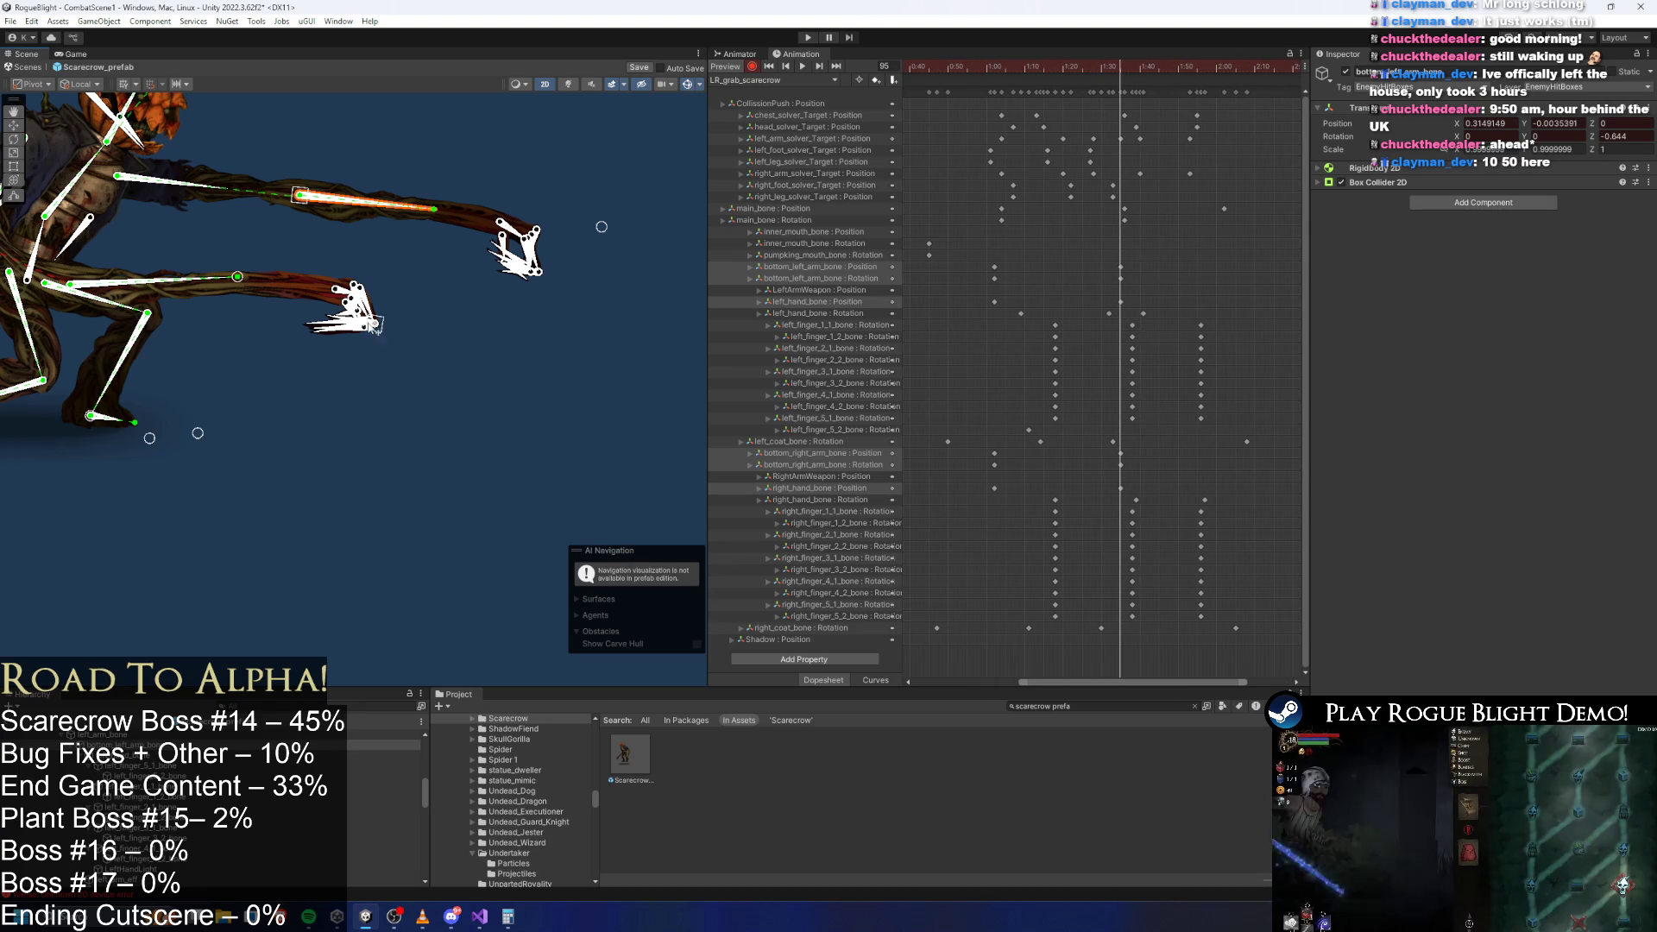
mouse_move(170, 289)
mouse_down()
mouse_move(178, 190)
mouse_move(142, 226)
mouse_move(143, 262)
mouse_move(216, 308)
mouse_up()
At frame 92, lift the upper arm and its hand.
mouse_move(1044, 65)
mouse_down()
mouse_move(997, 67)
mouse_move(1123, 87)
mouse_up()
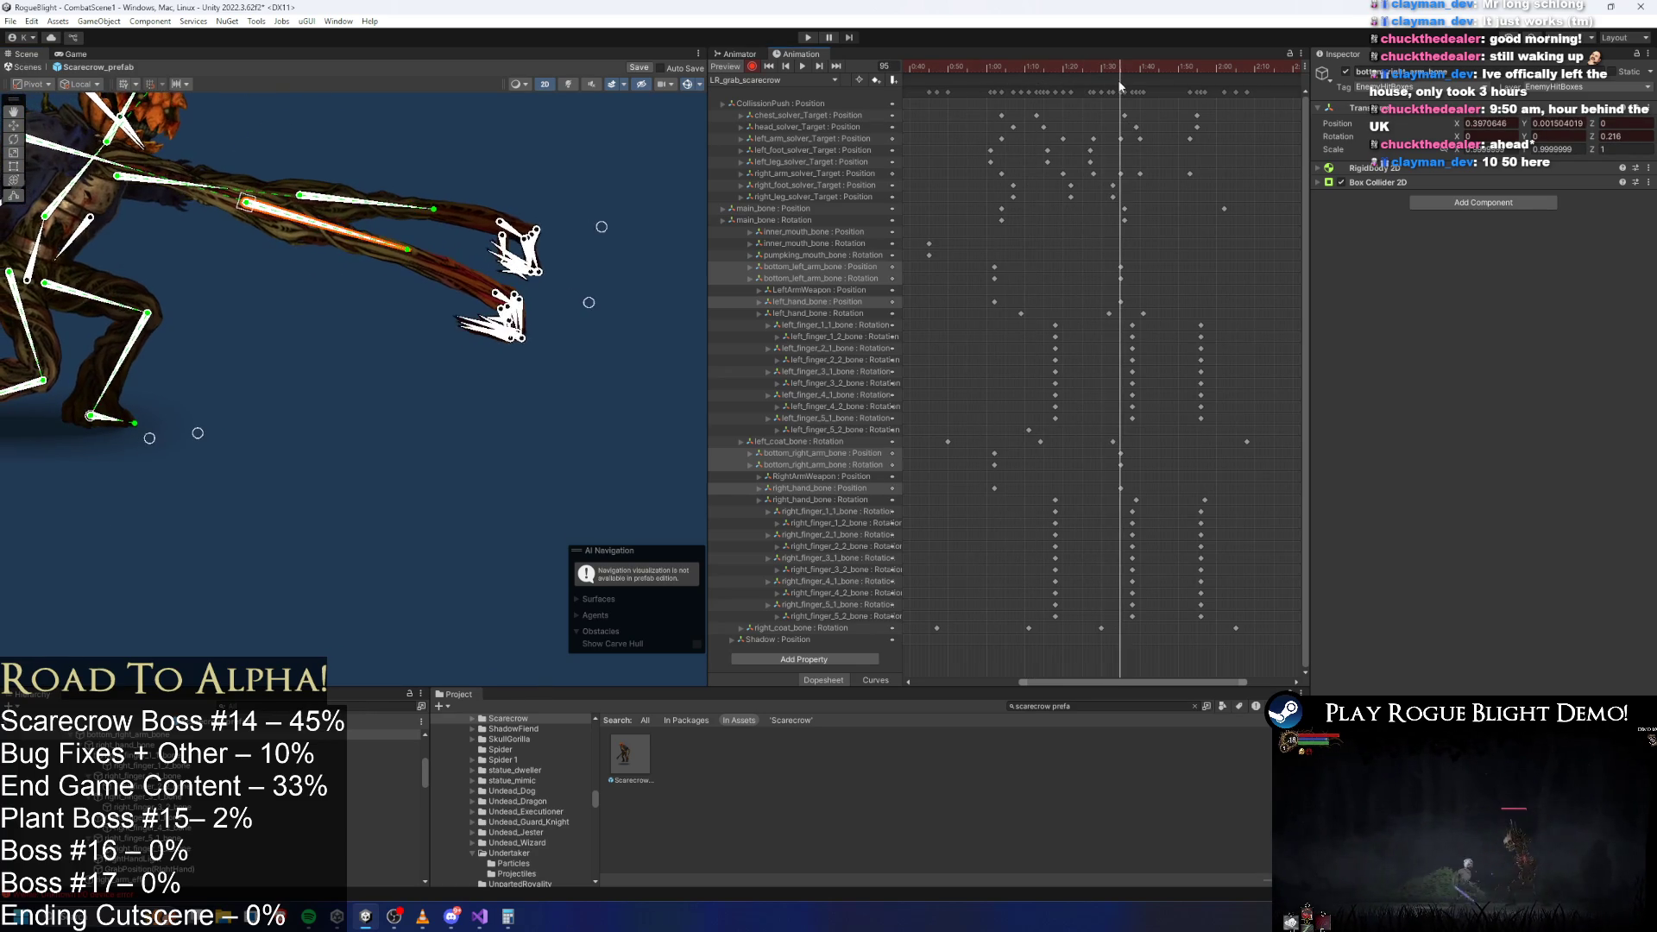
drag(433, 209, 432, 190)
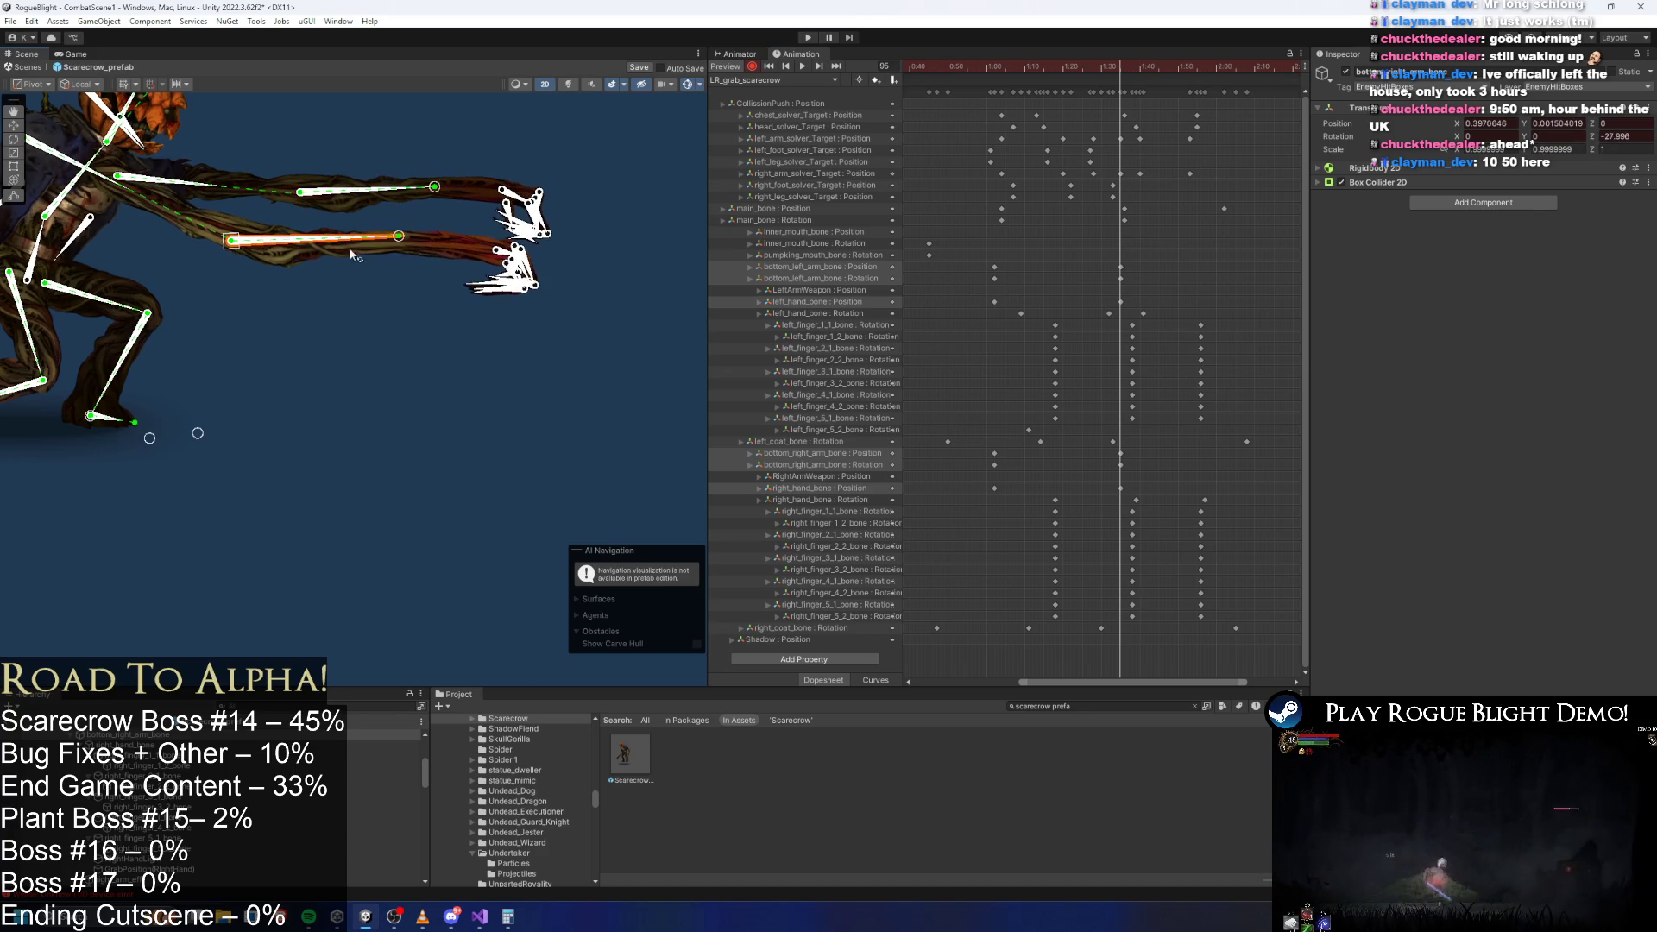
click(341, 312)
drag(344, 319, 482, 346)
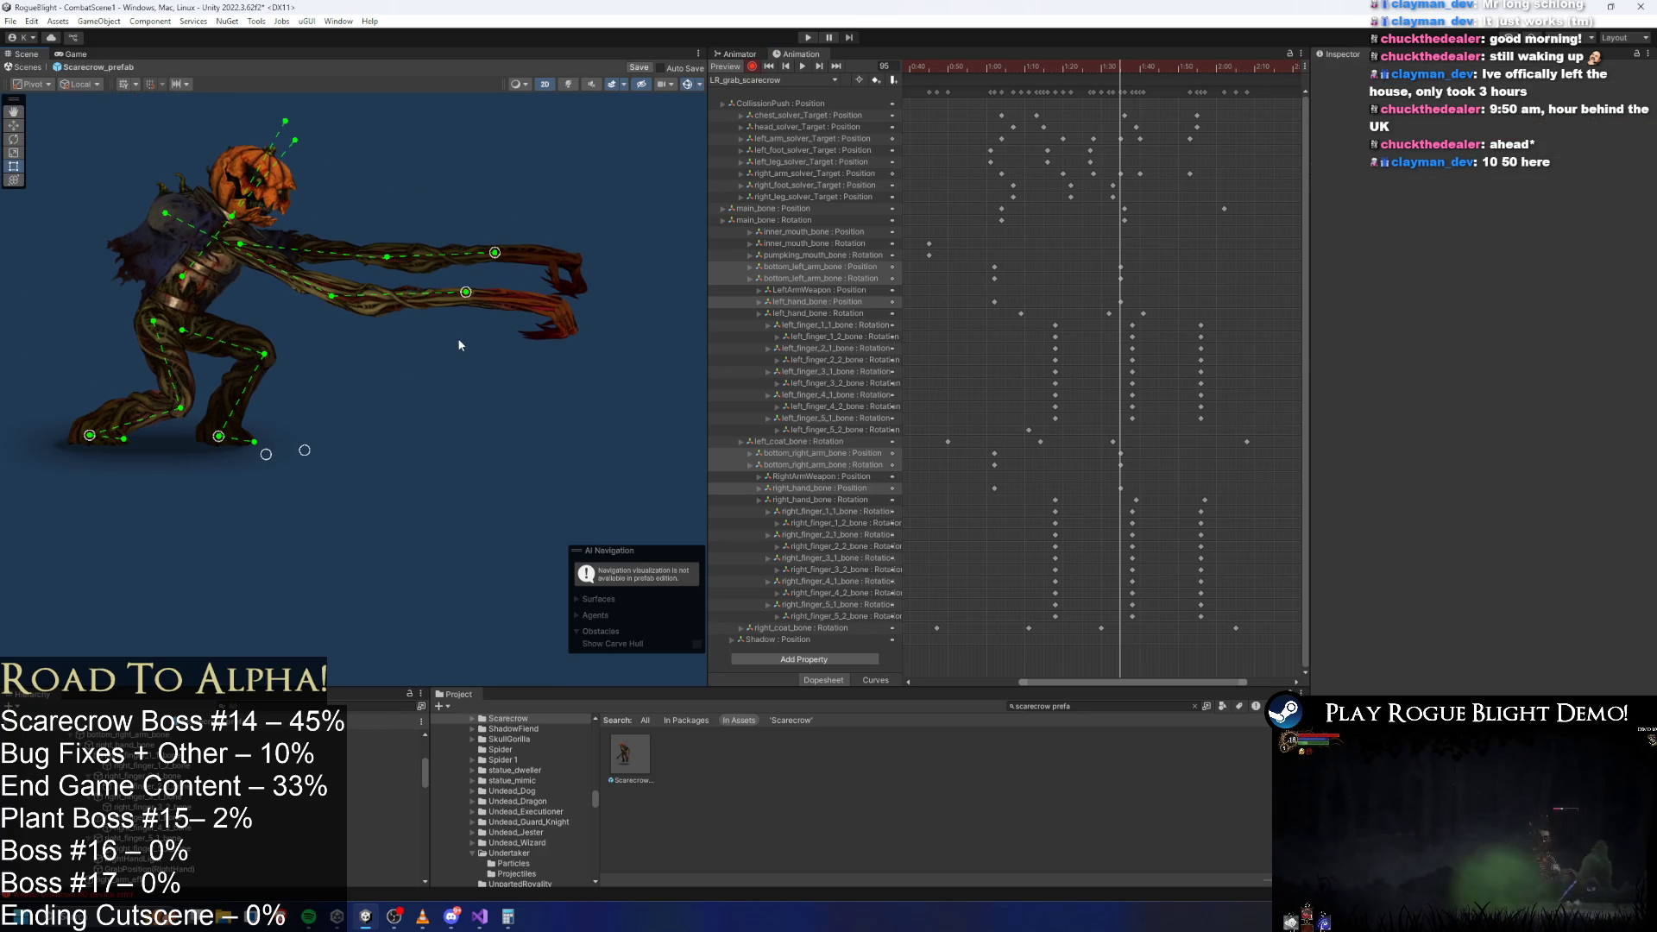
Push both hands further forward and level the lower and upper arms to point forward.
click(510, 297)
click(564, 309)
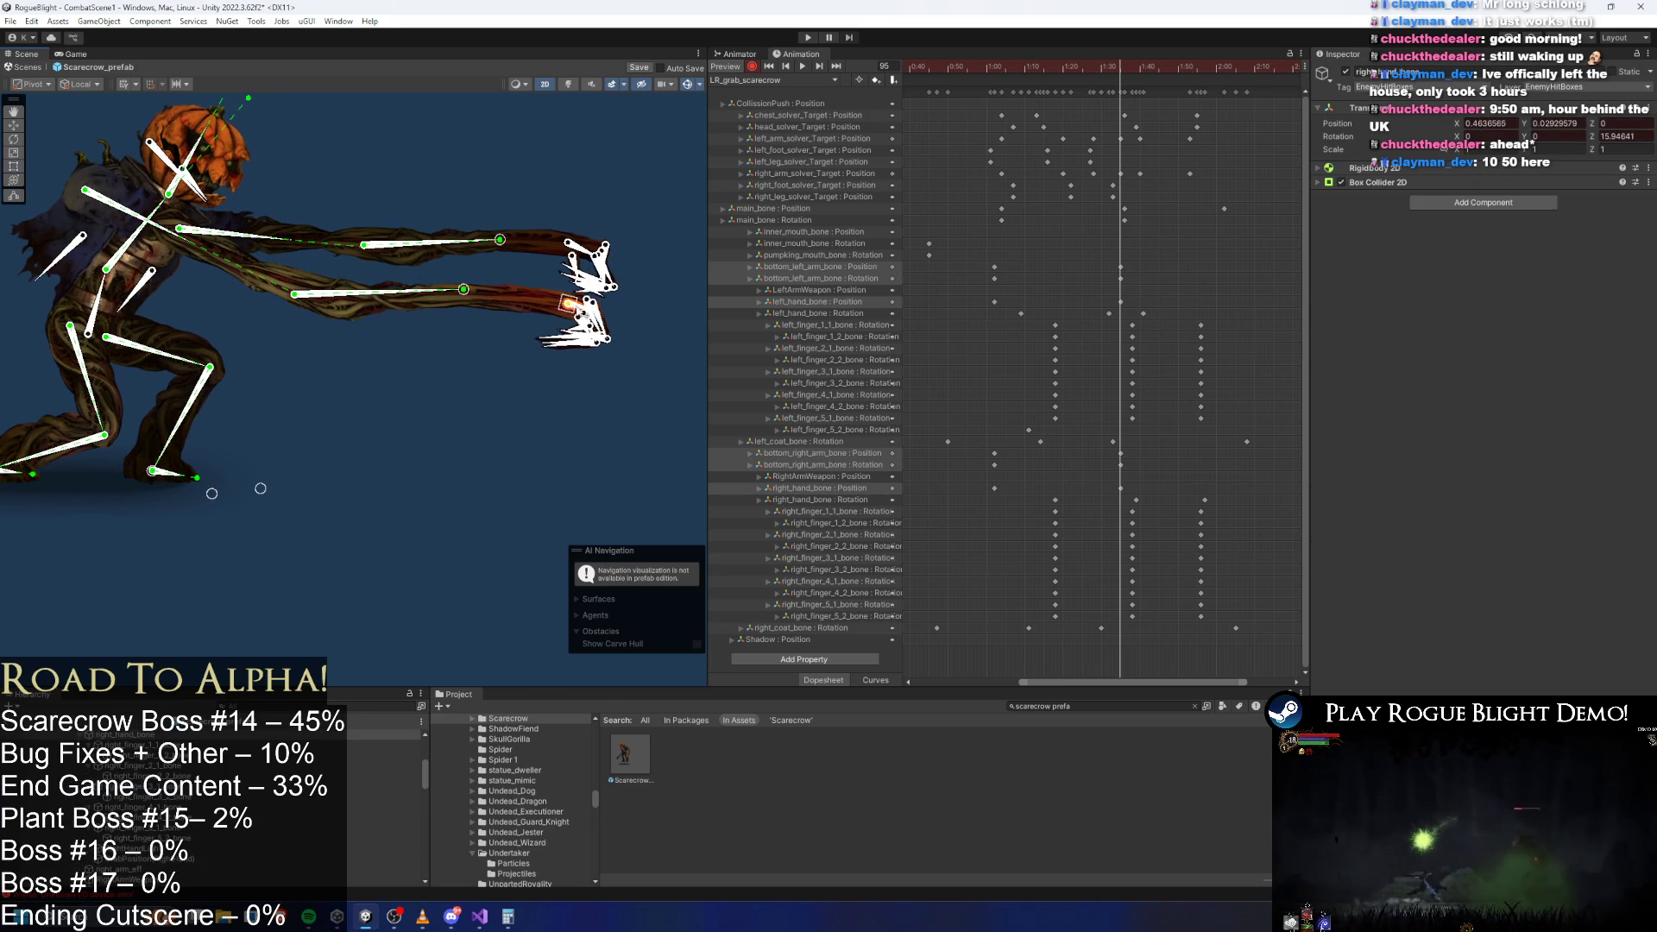
drag(564, 309, 605, 309)
click(576, 244)
drag(577, 243, 623, 243)
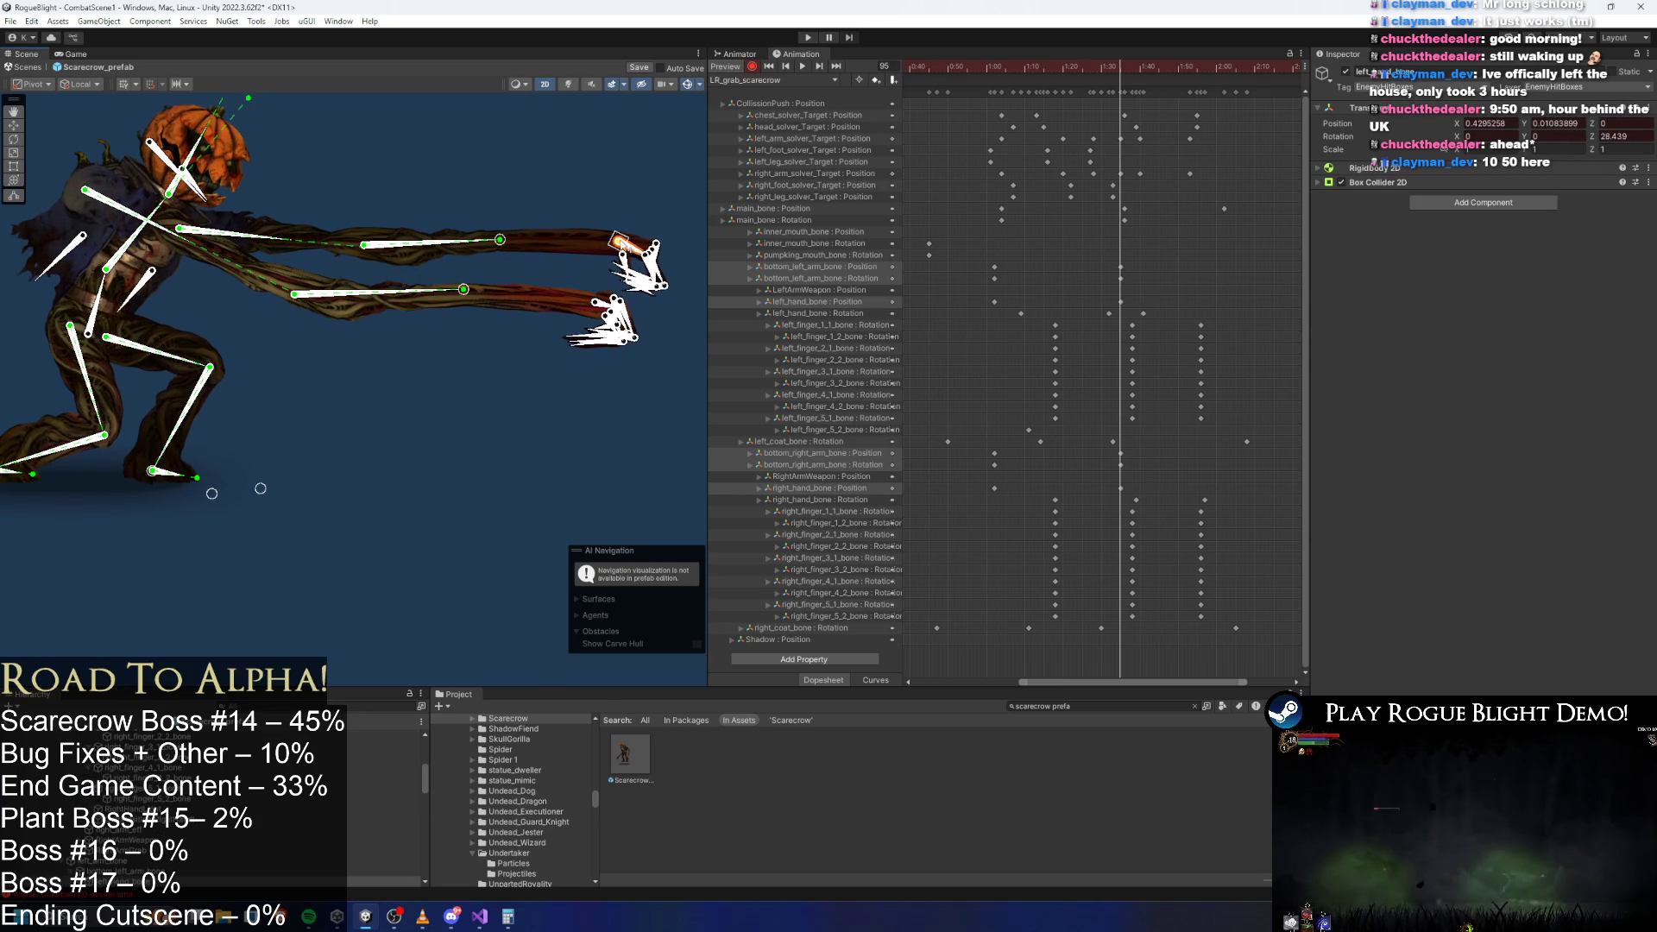
mouse_move(338, 303)
mouse_down()
mouse_move(344, 288)
mouse_move(335, 328)
mouse_move(384, 352)
mouse_up()
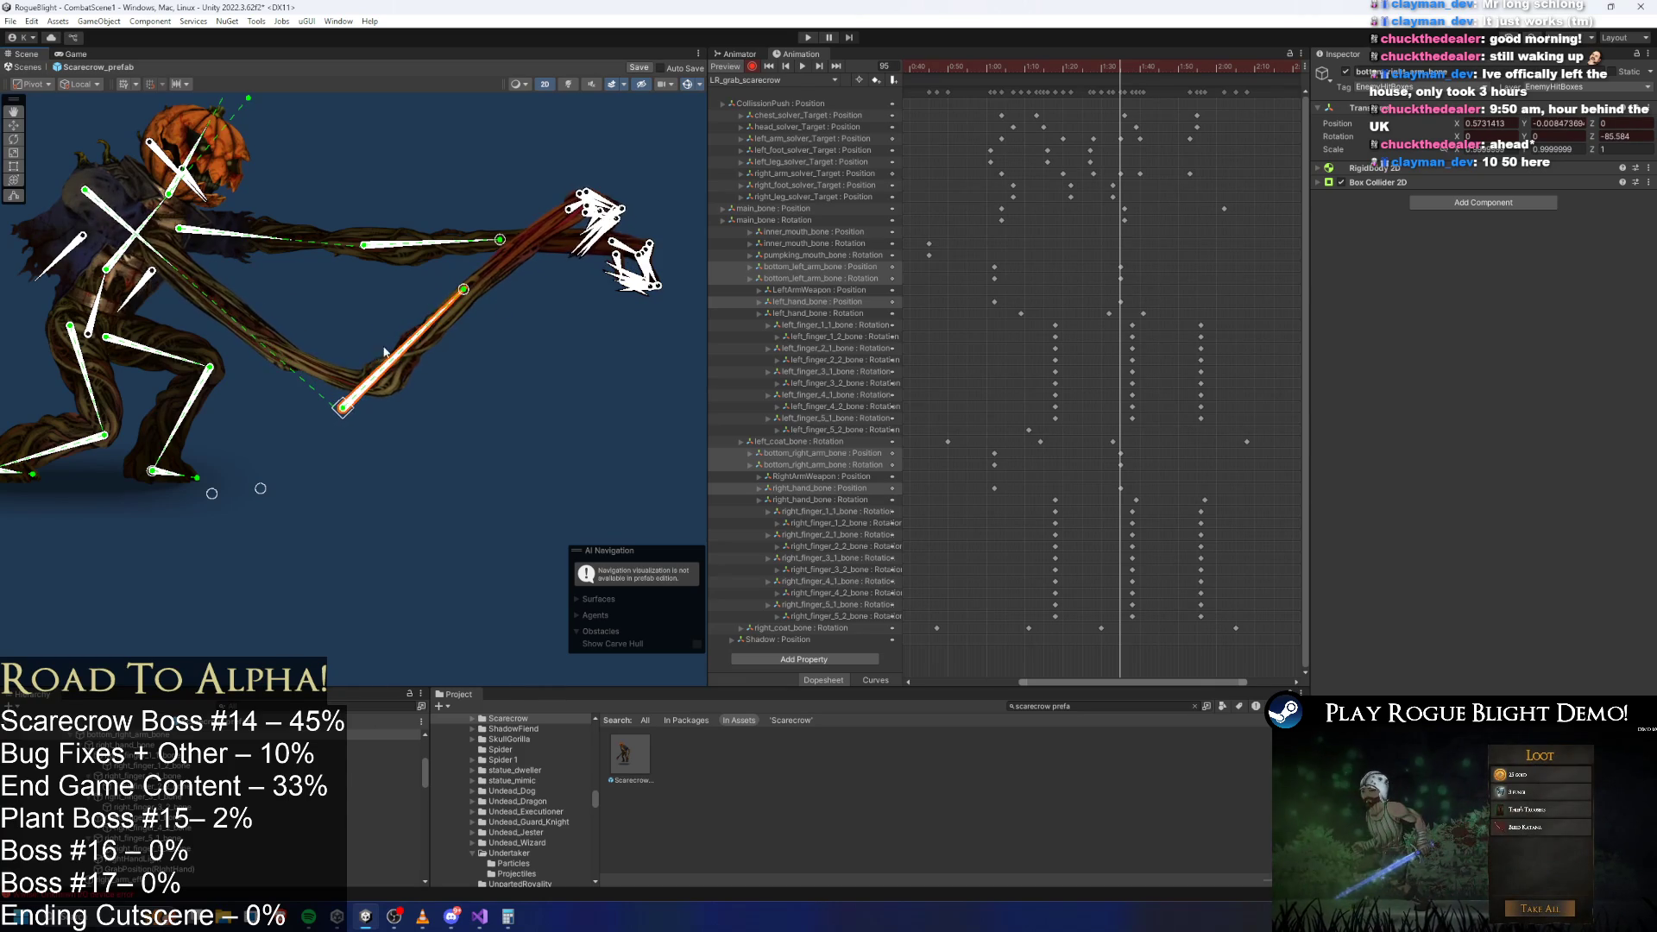
drag(462, 295, 559, 282)
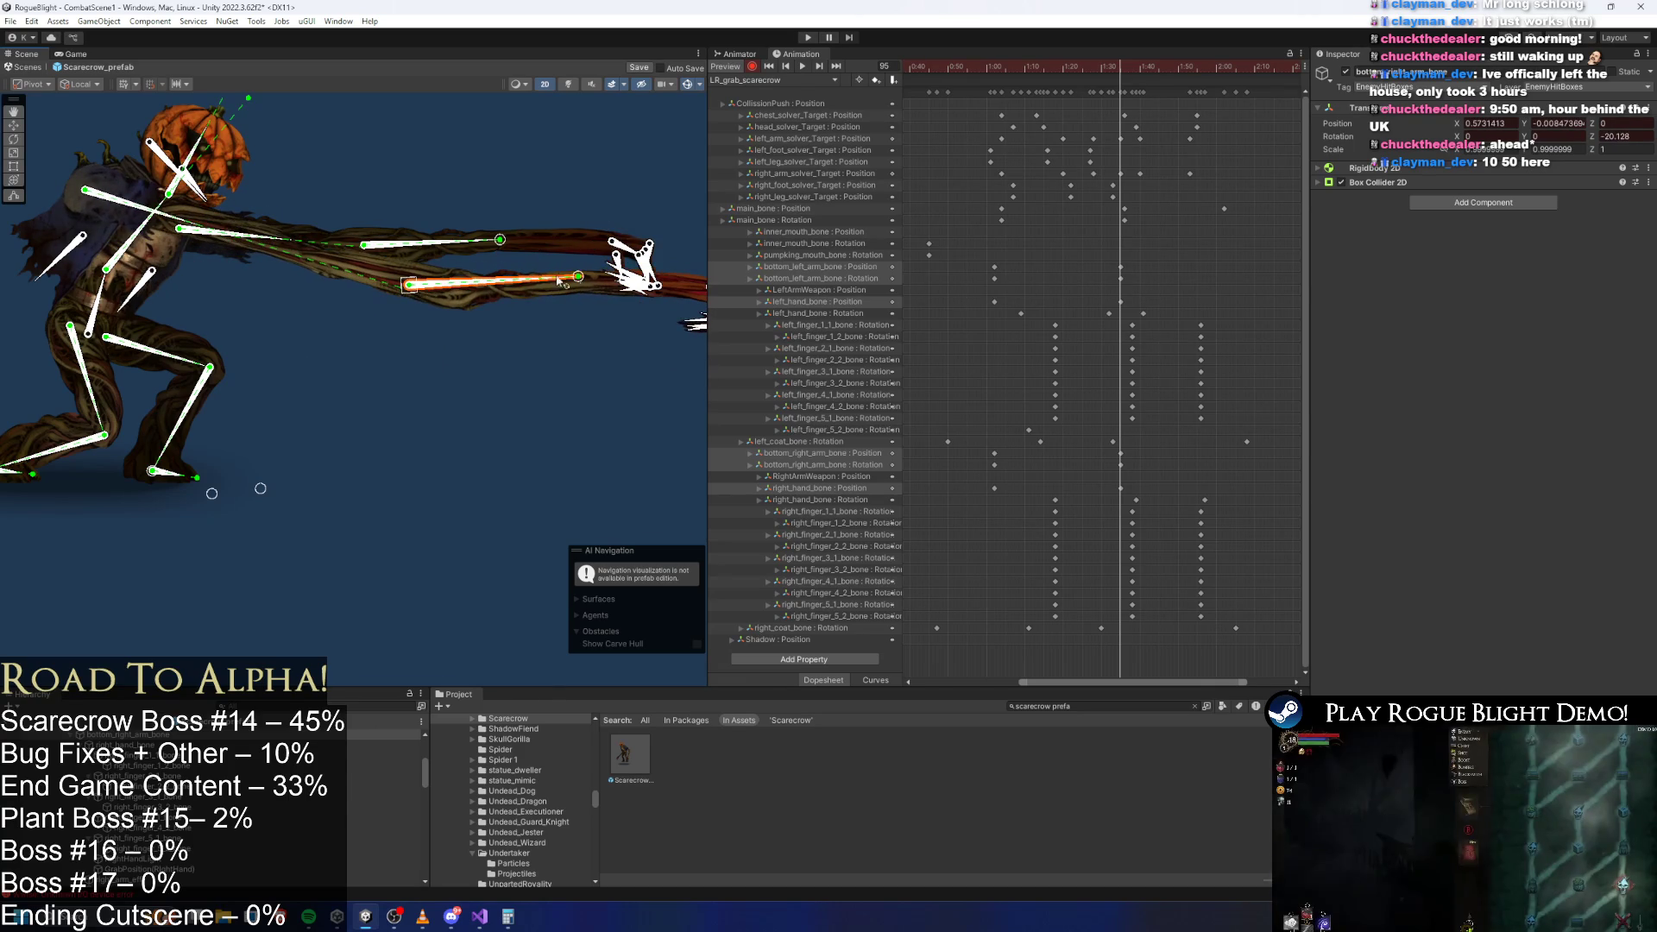
mouse_move(366, 248)
mouse_down()
mouse_move(428, 285)
mouse_move(593, 241)
mouse_up()
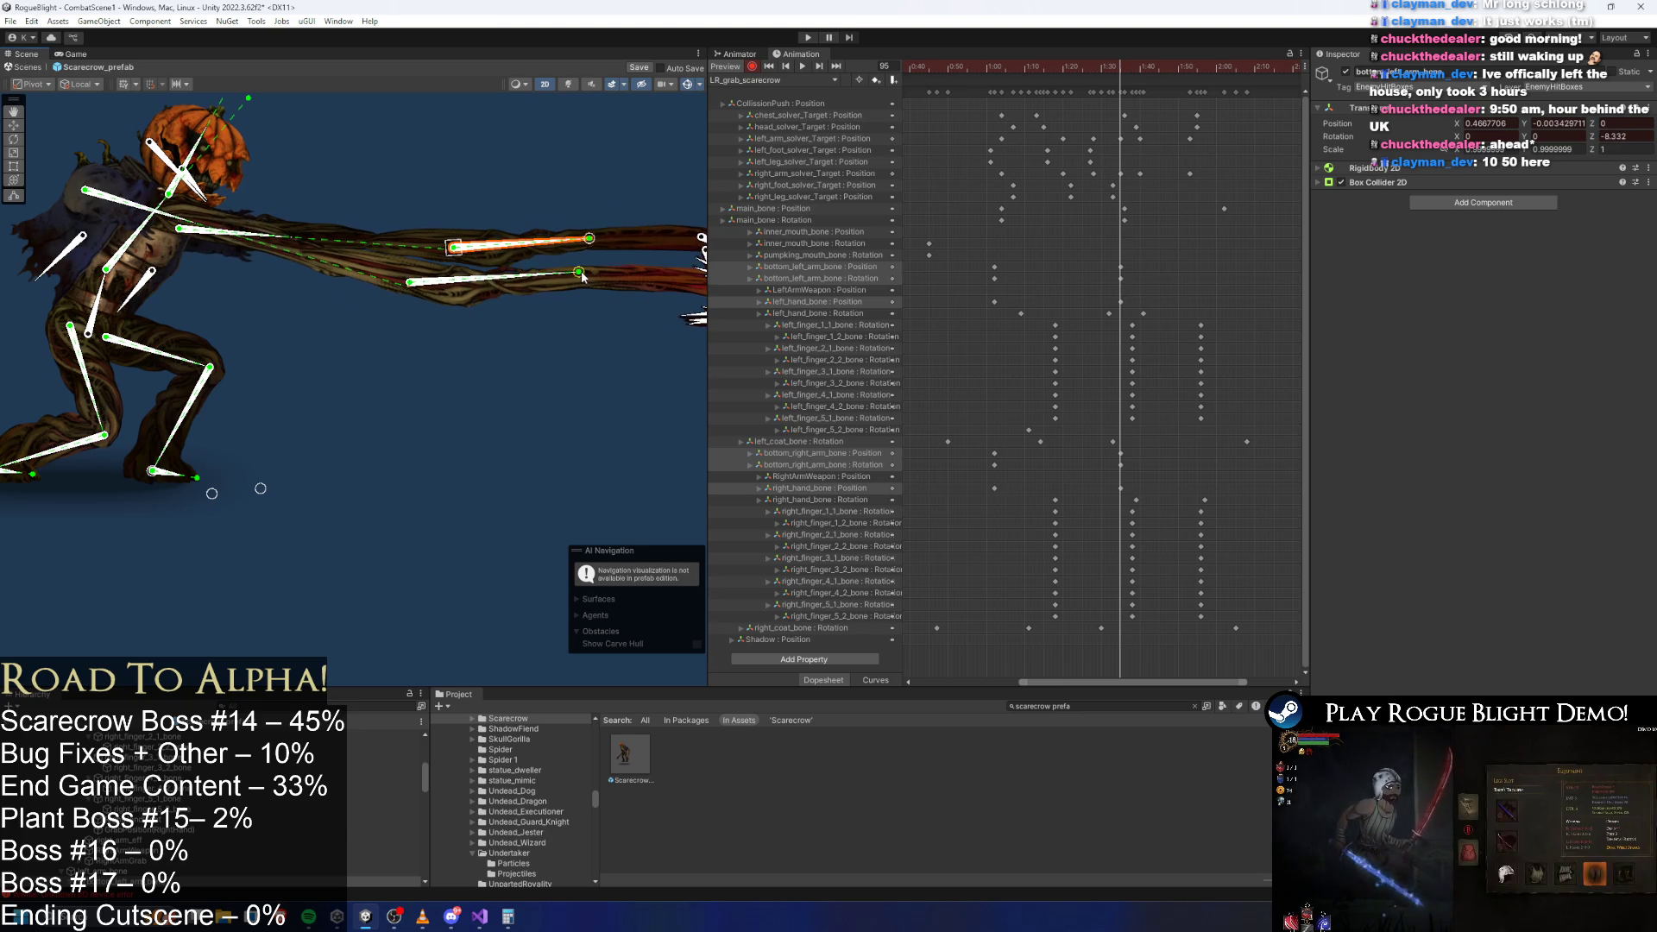
click(583, 346)
Select the front arm sprites and play the clip to preview the grab pose.
scroll(584, 345, down, 2)
scroll(485, 315, down, 2)
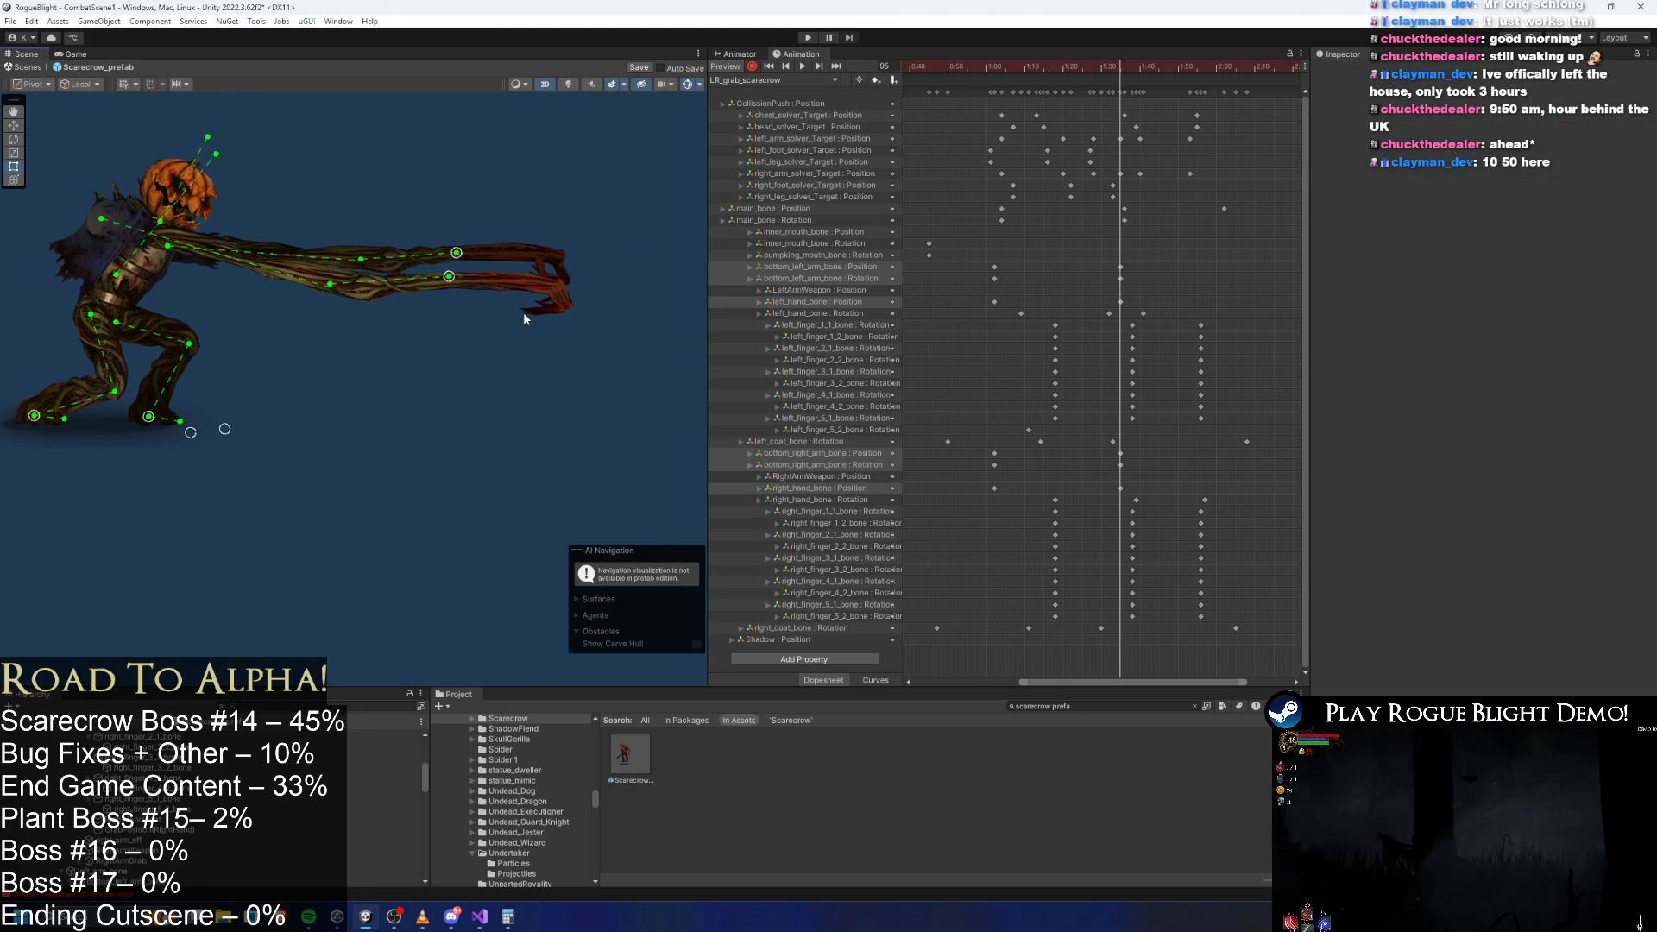
scroll(405, 328, up, 1)
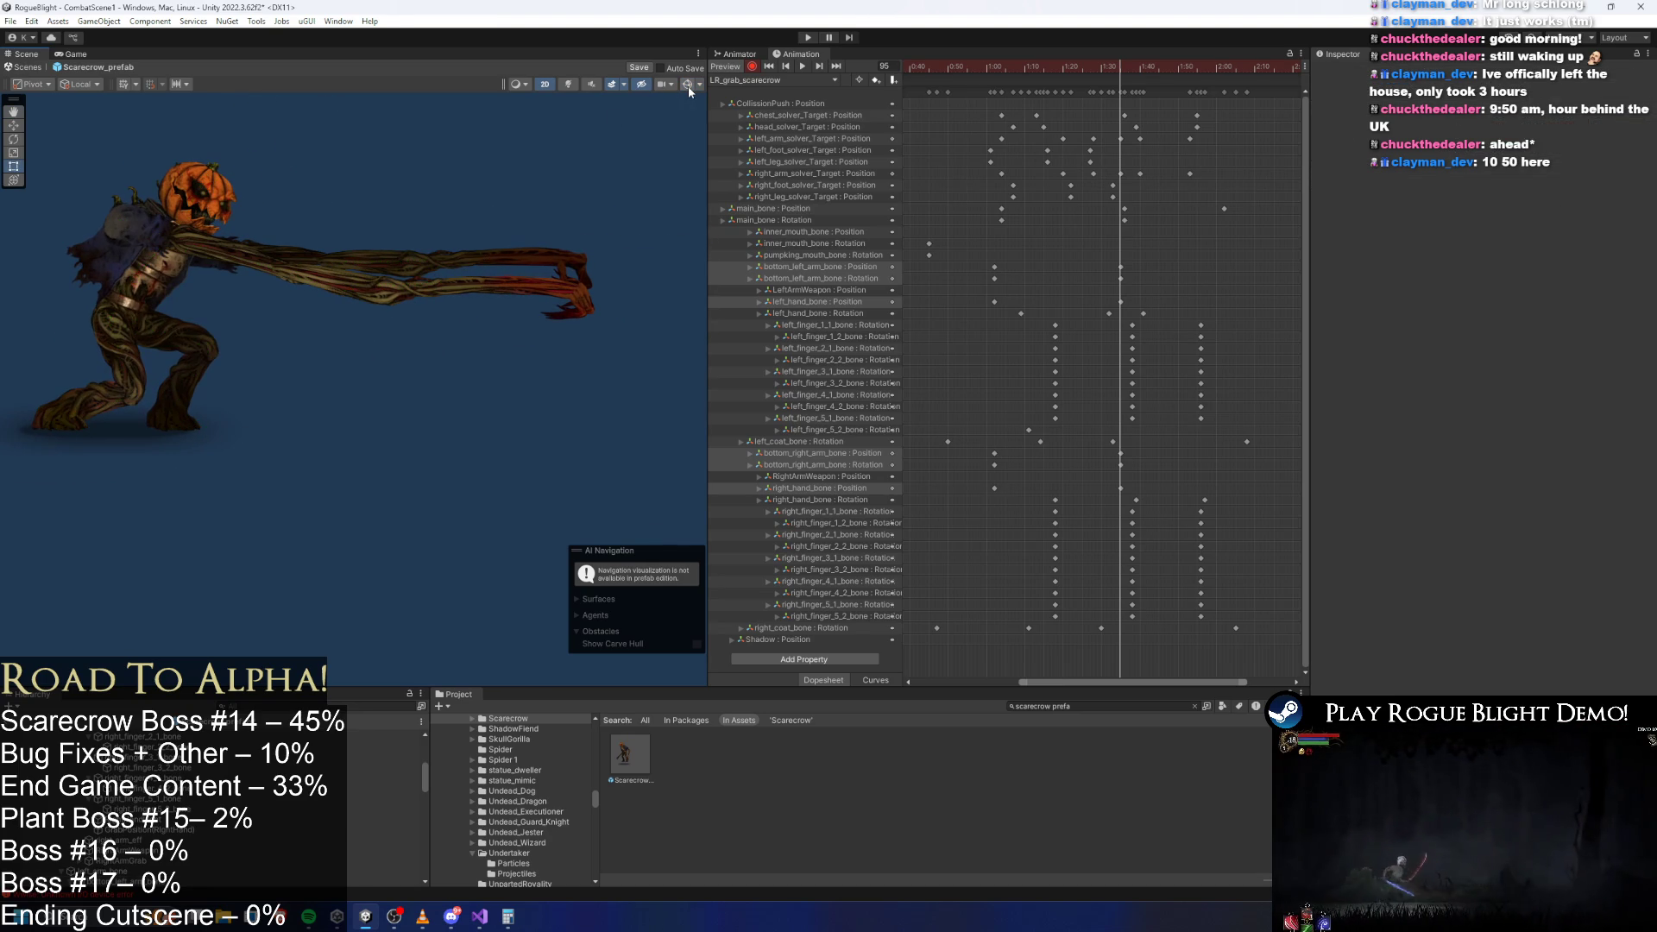
scroll(215, 257, up, 5)
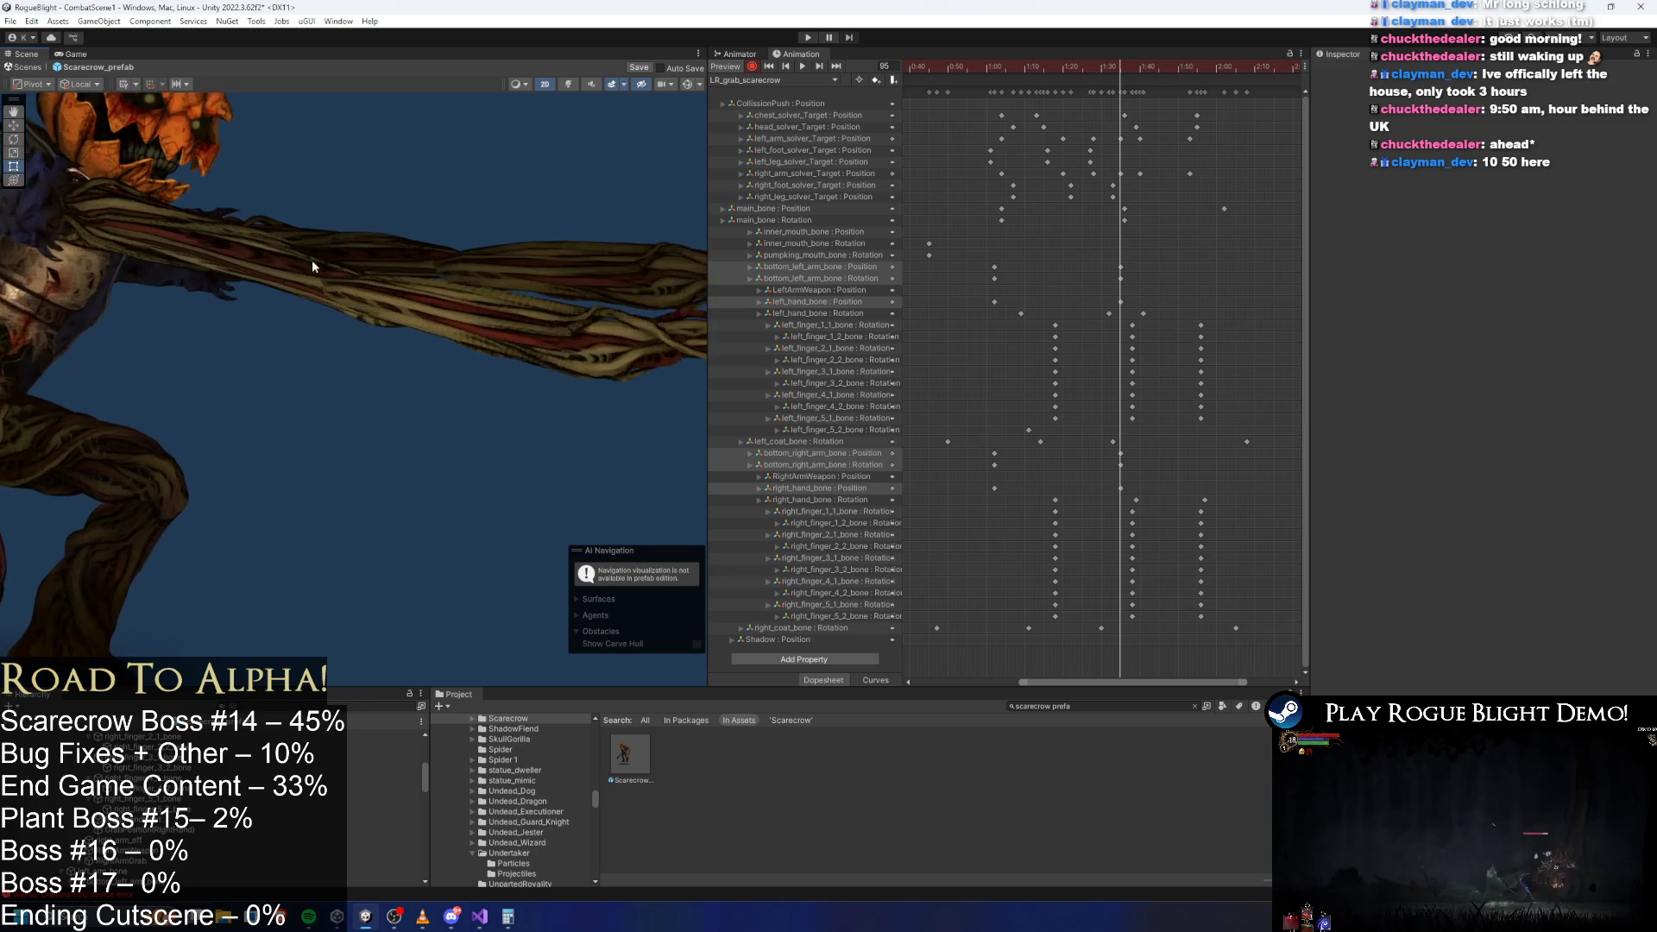
scroll(386, 241, down, 3)
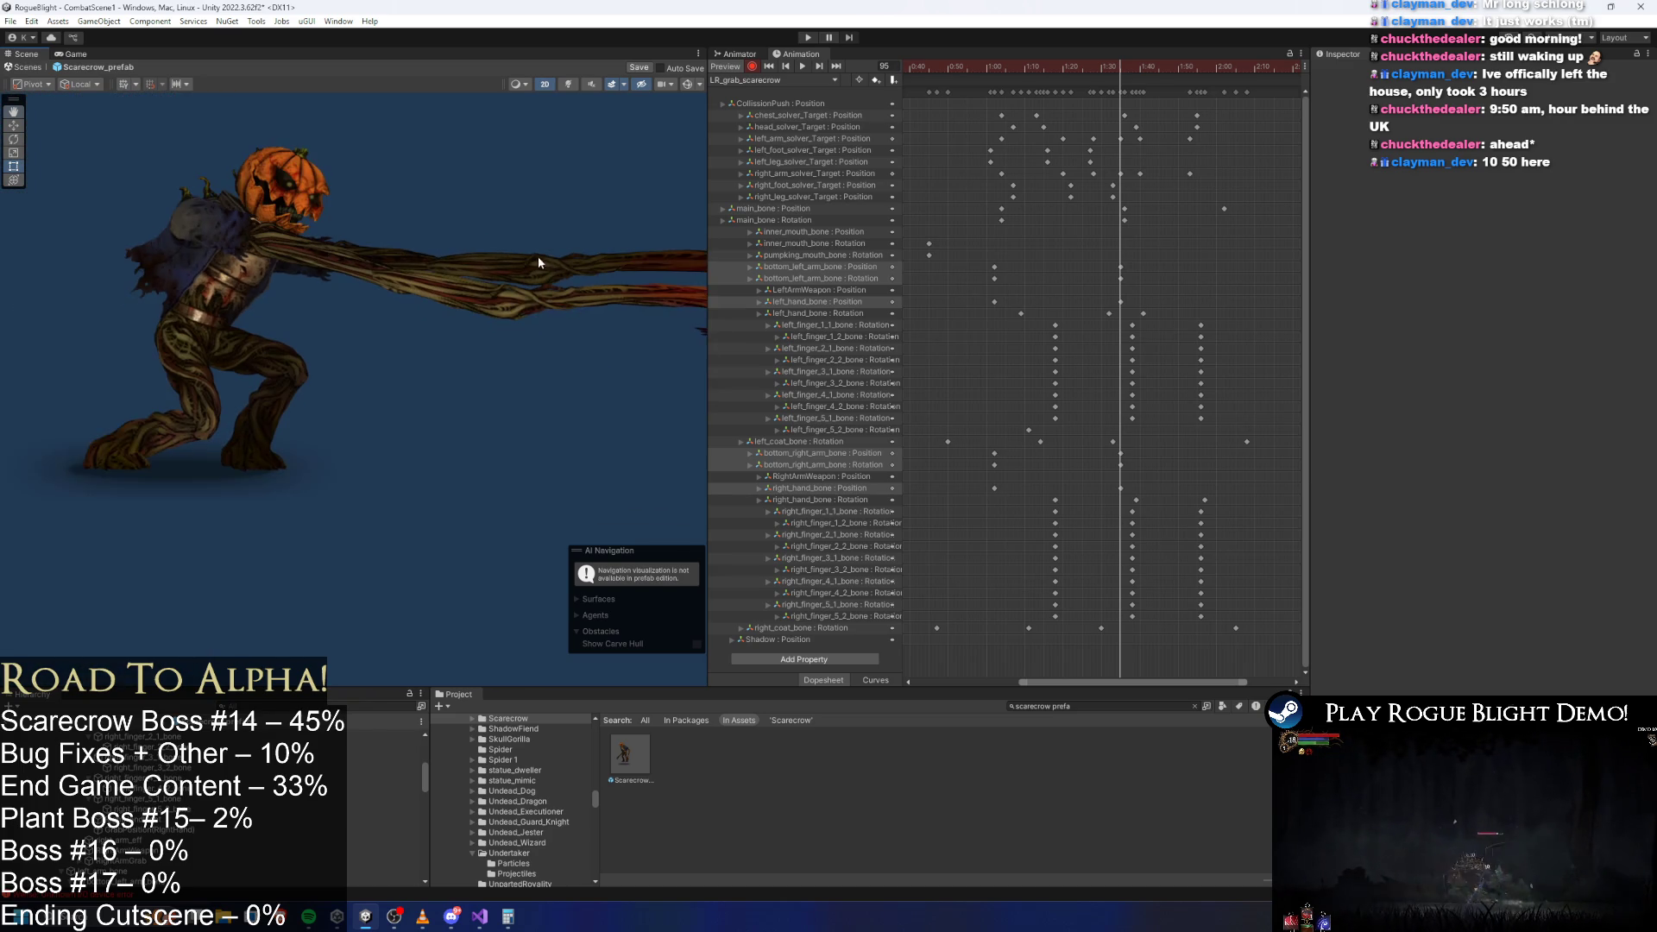
click(457, 287)
click(184, 252)
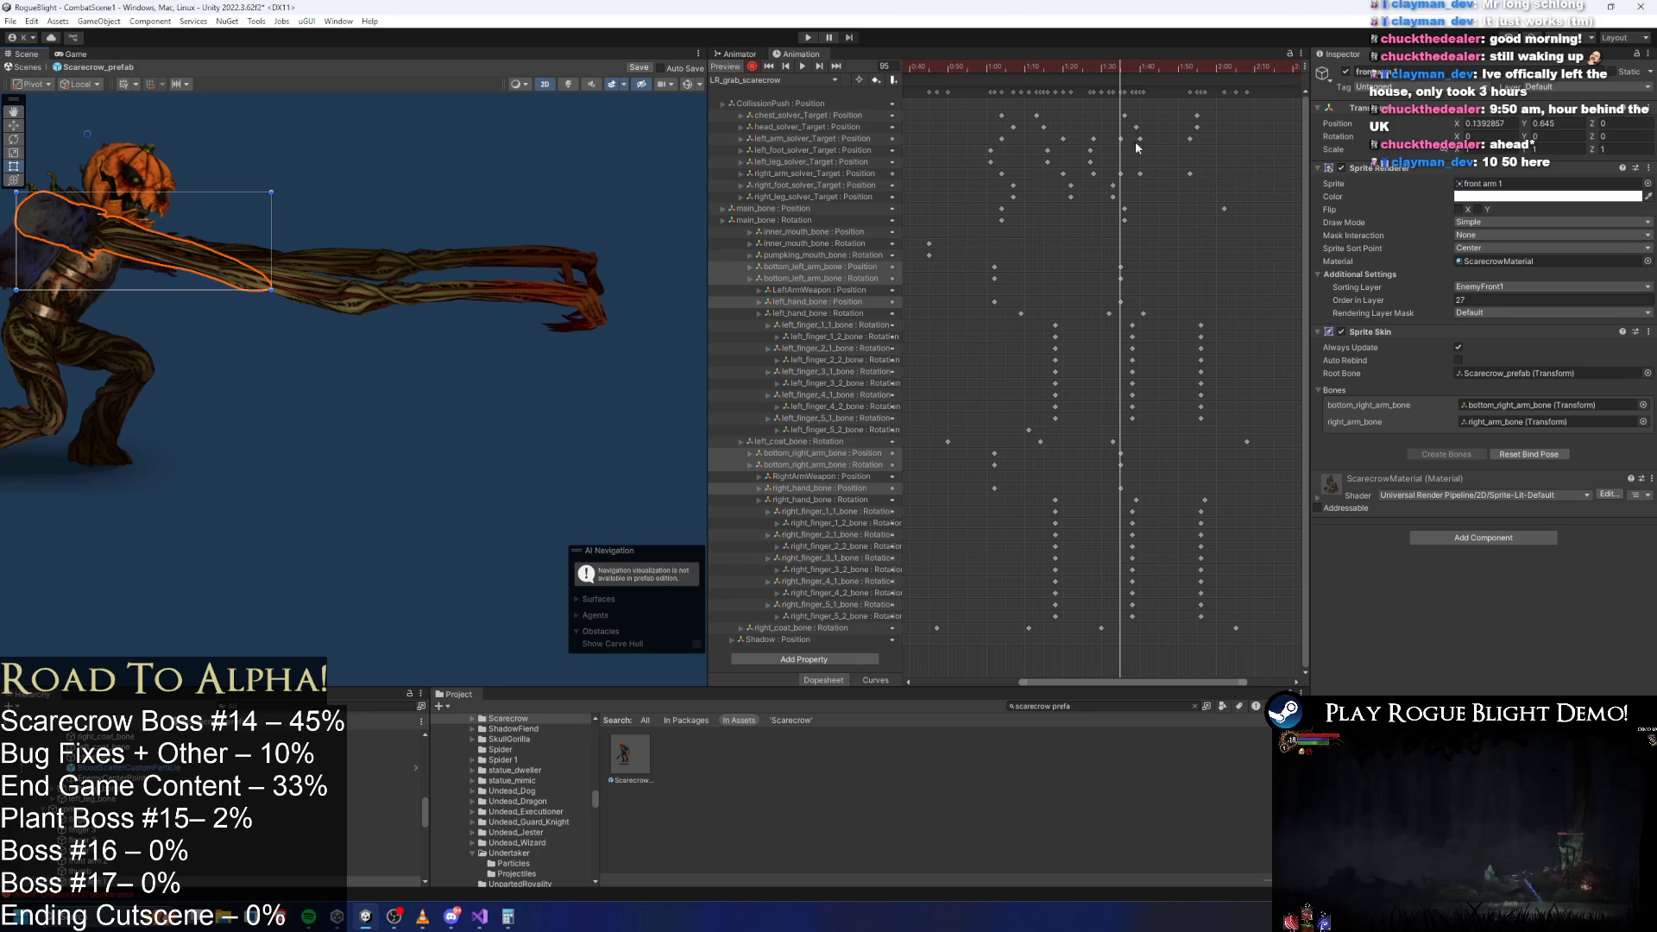
key(space)
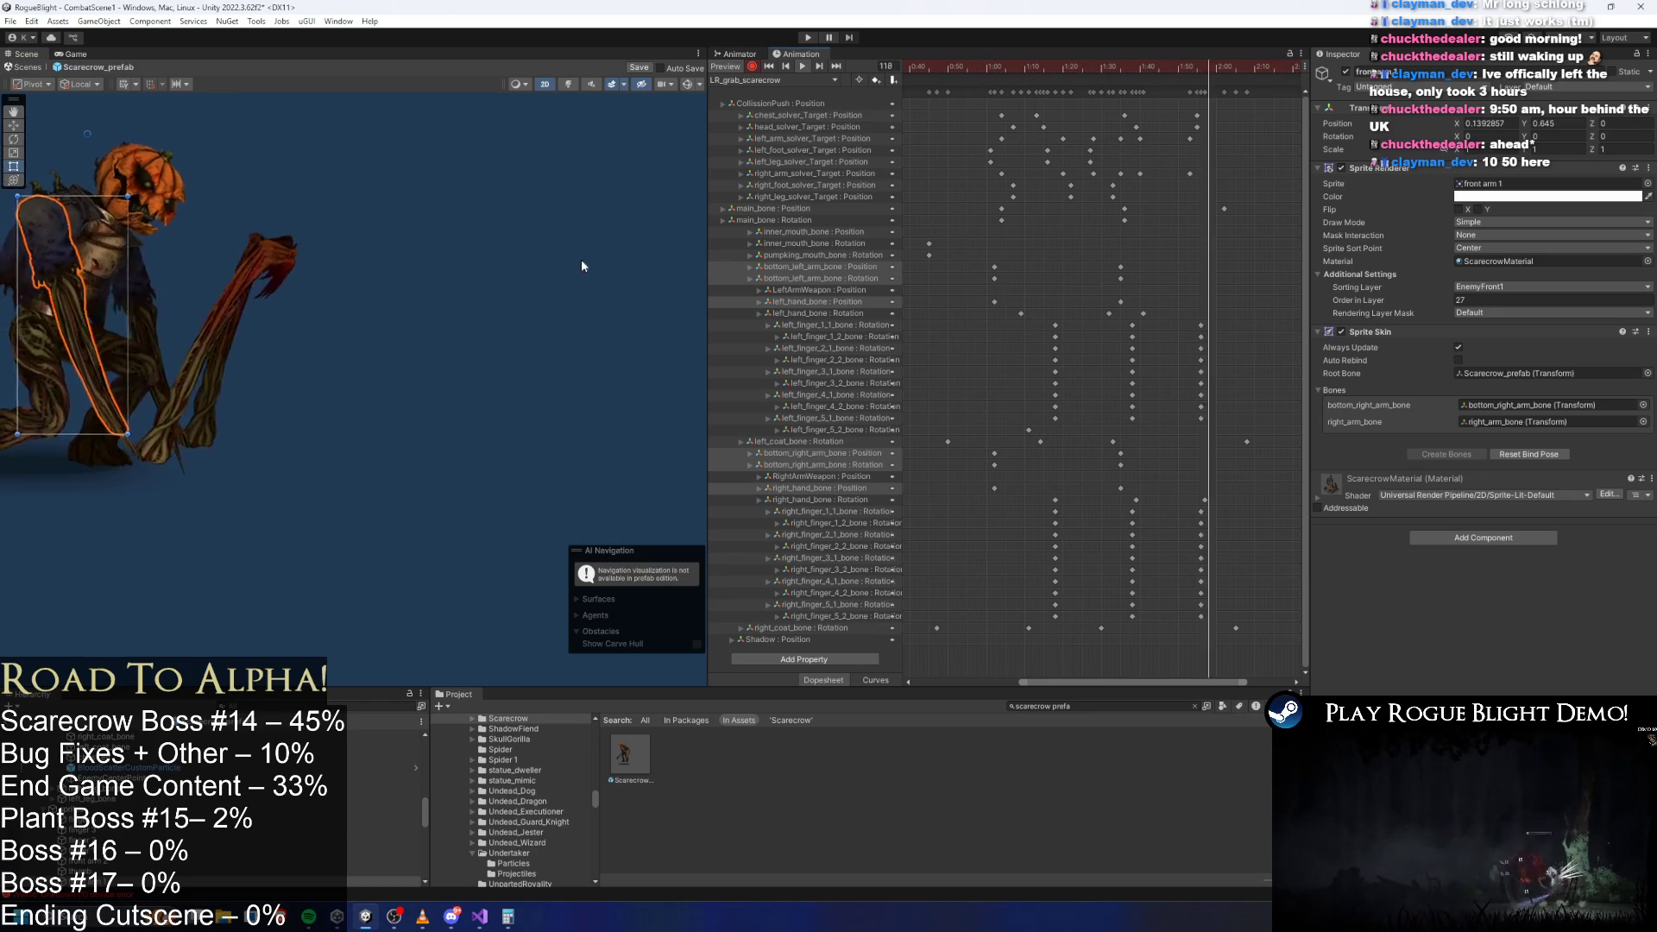
click(559, 185)
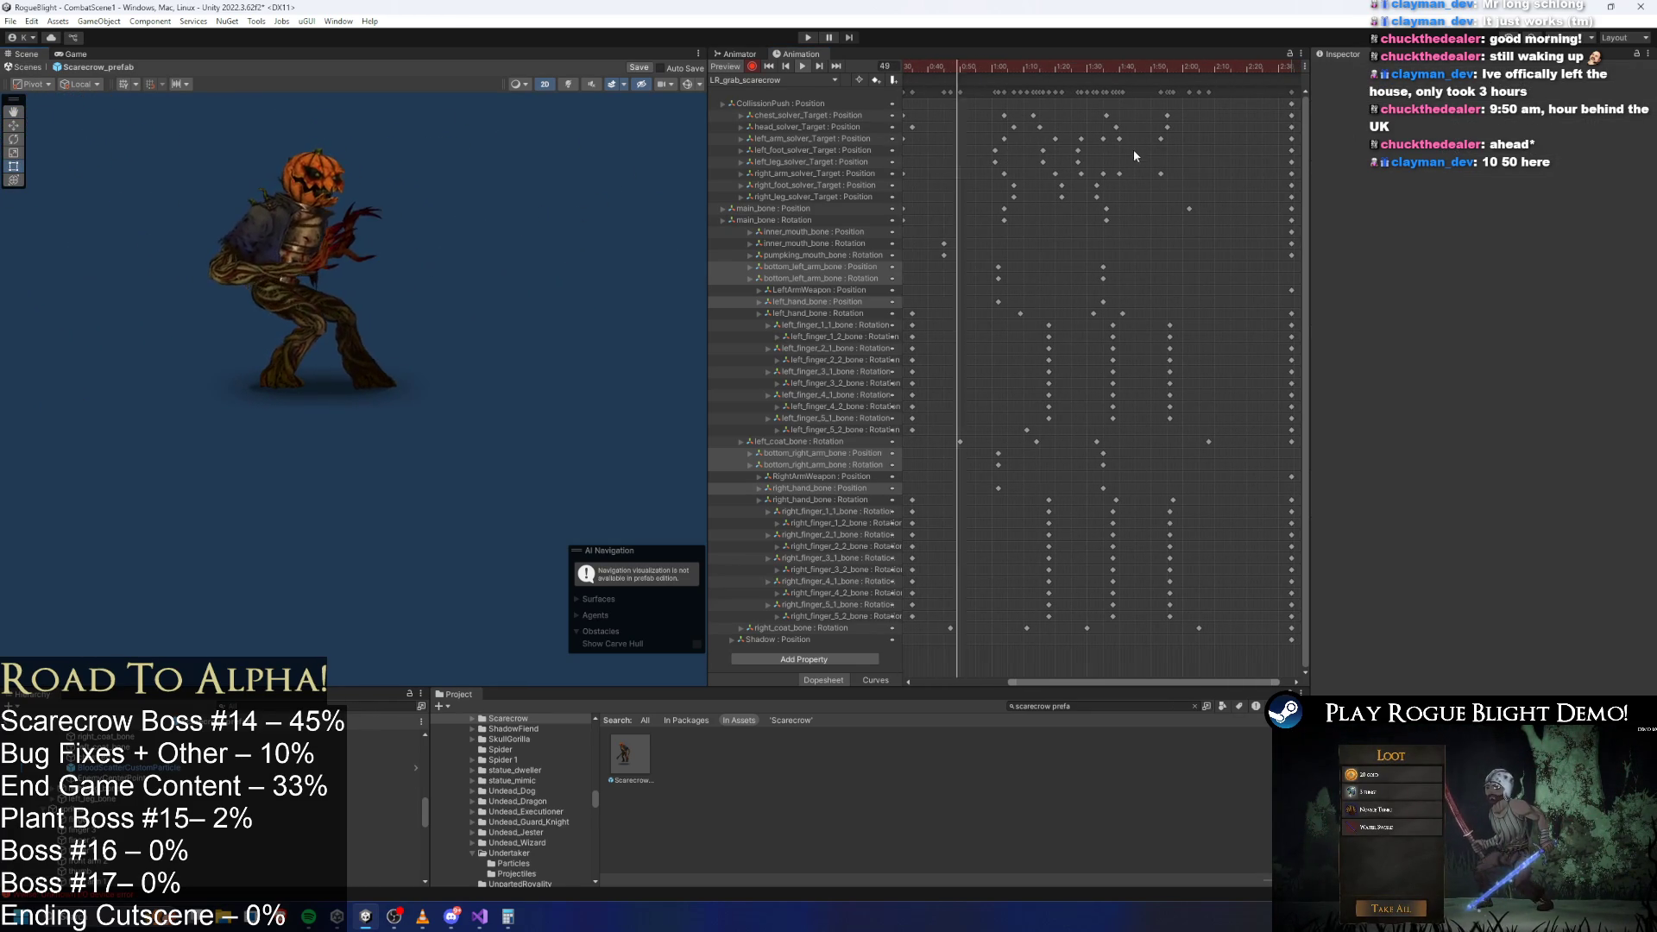
Copy the arm and hand keys near 1:00 and paste them near 1:52.
scroll(1114, 235, down, 2)
mouse_move(1054, 205)
mouse_down()
mouse_move(1028, 270)
mouse_move(1055, 304)
mouse_up()
scroll(1122, 257, down, 3)
drag(1055, 444, 1075, 494)
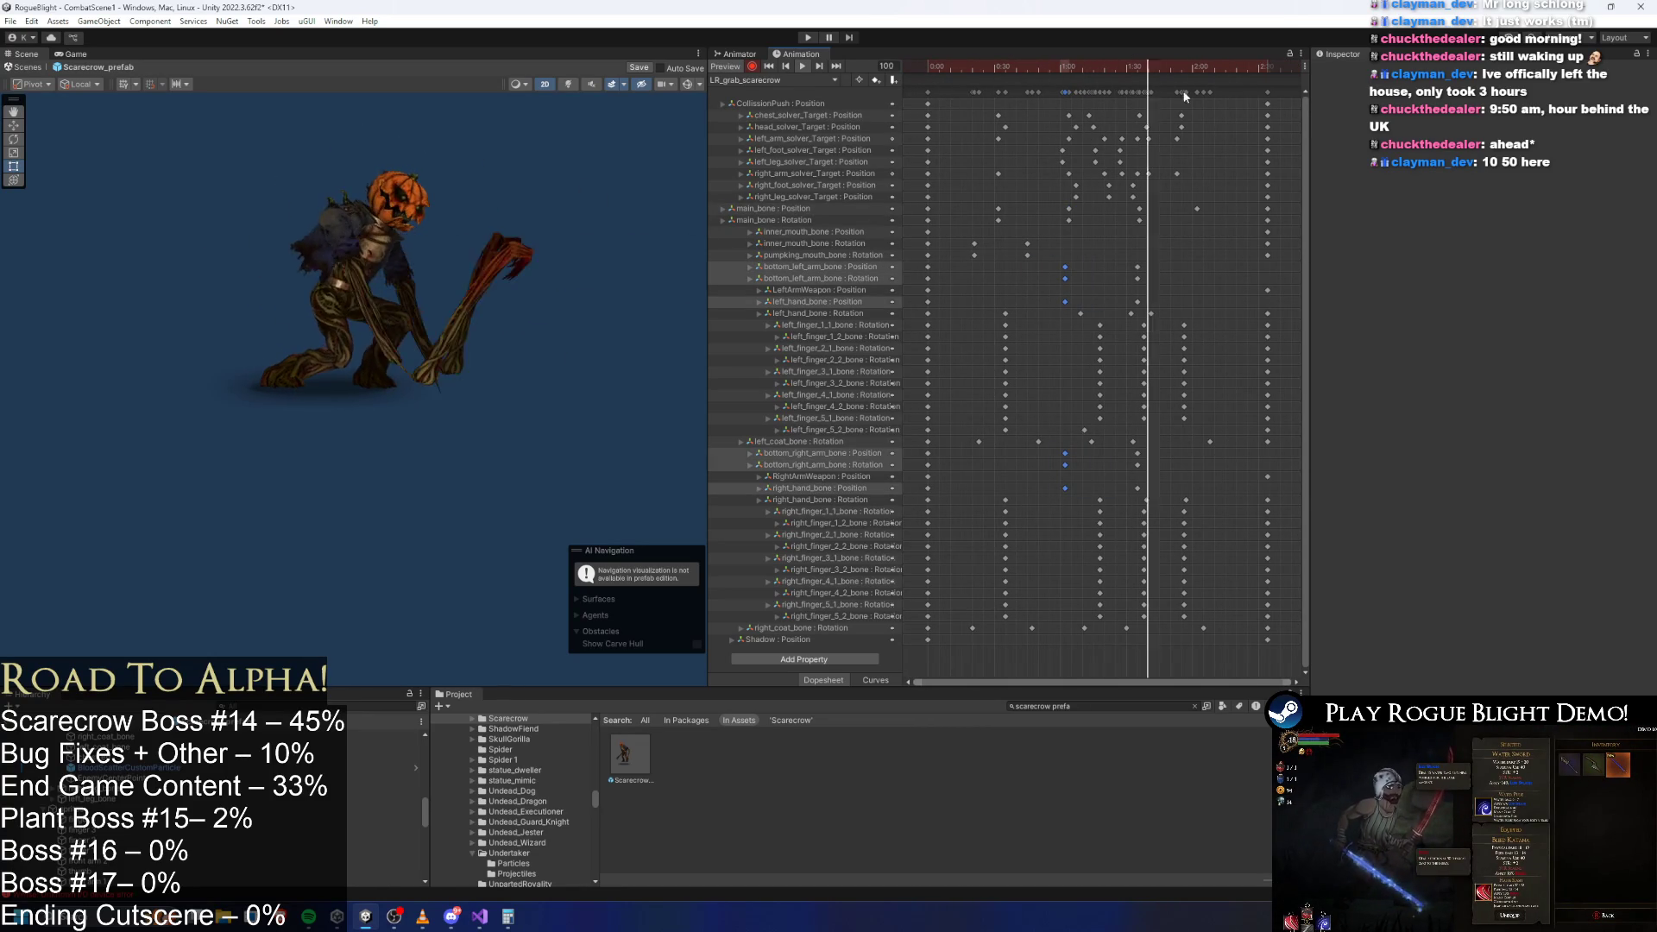
key(ctrl+c)
click(1179, 67)
key(ctrl+v)
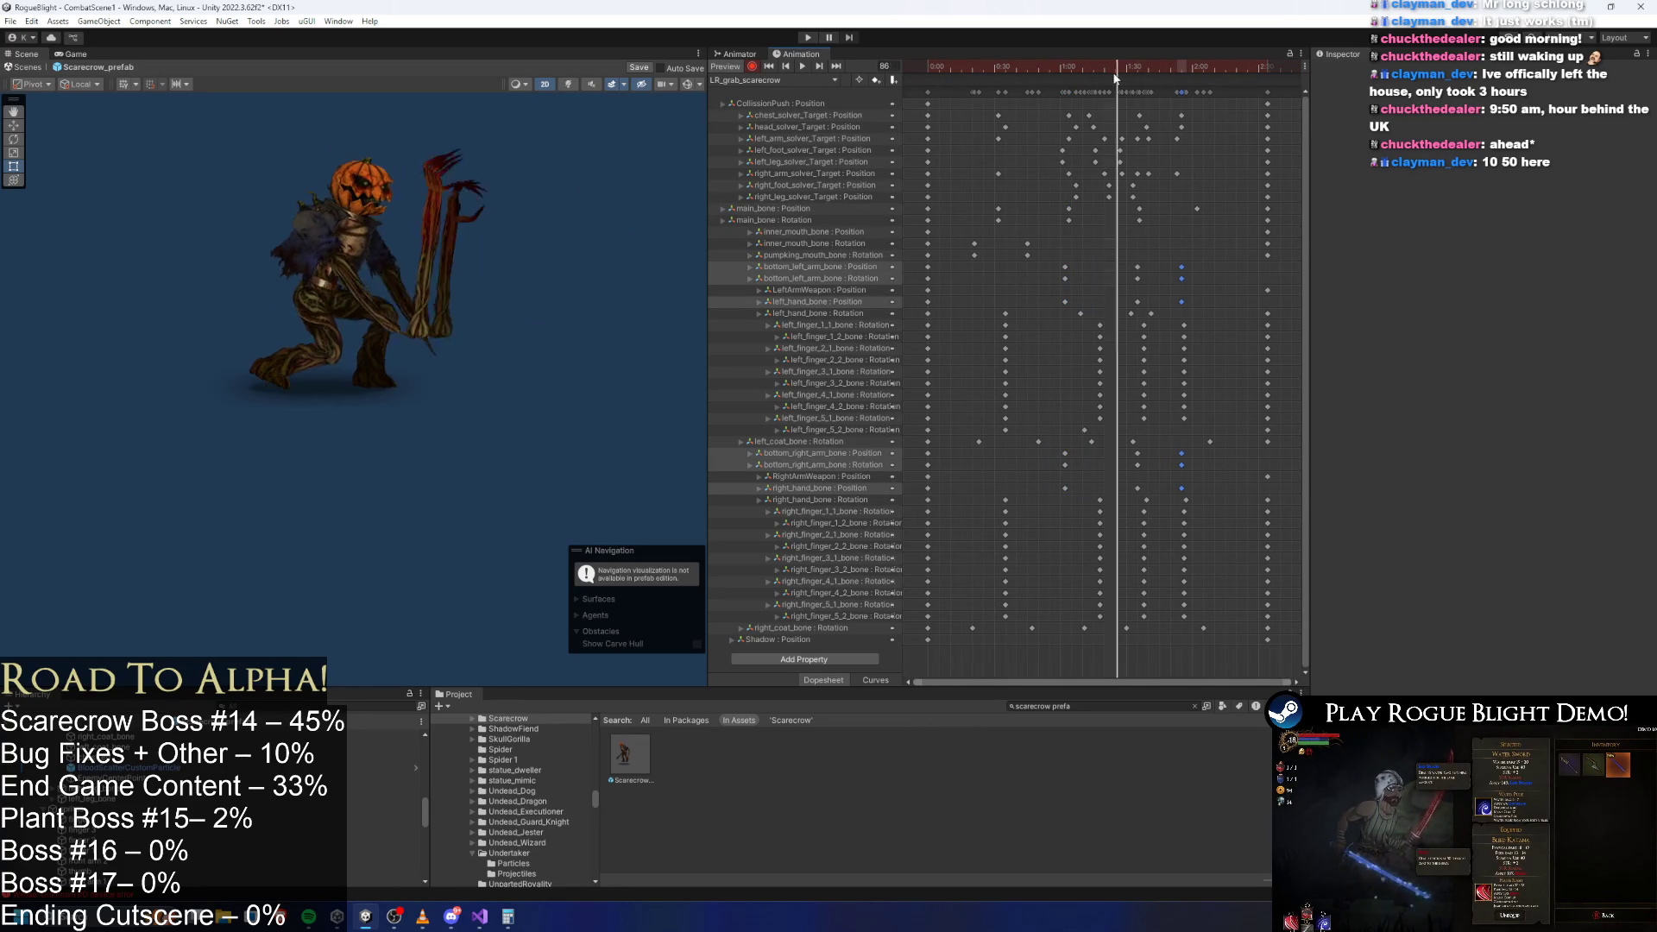
Shift the six arm keys near frame 95 slightly earlier and paste duplicates slightly later.
drag(1115, 78, 1184, 93)
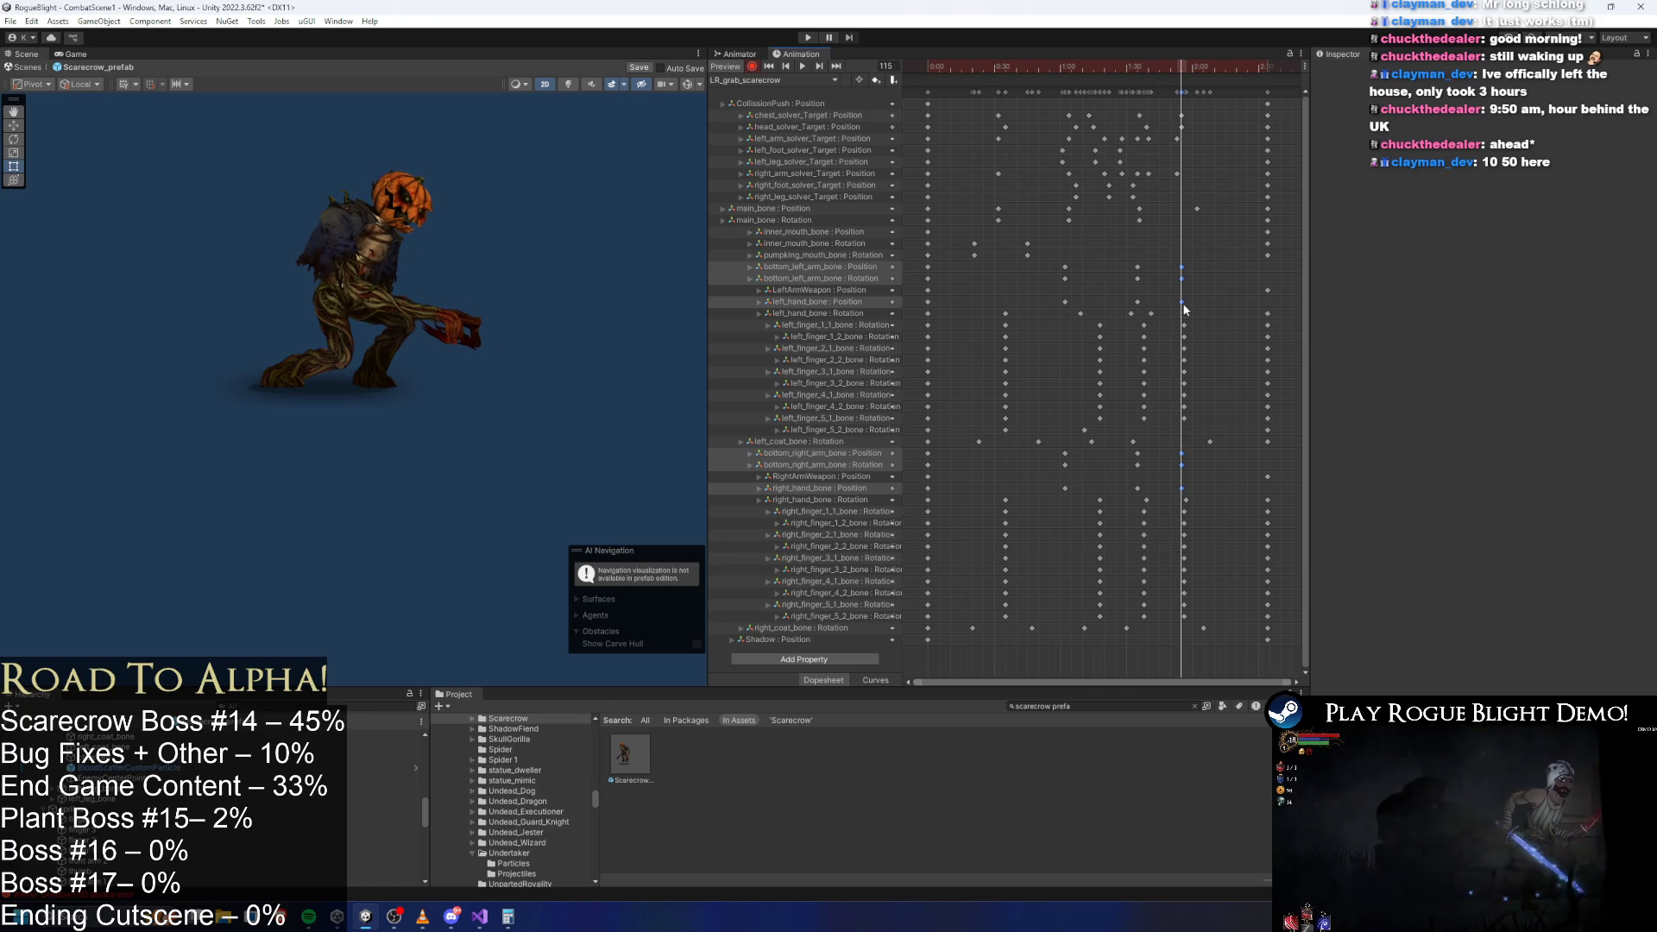
drag(1184, 309, 1174, 259)
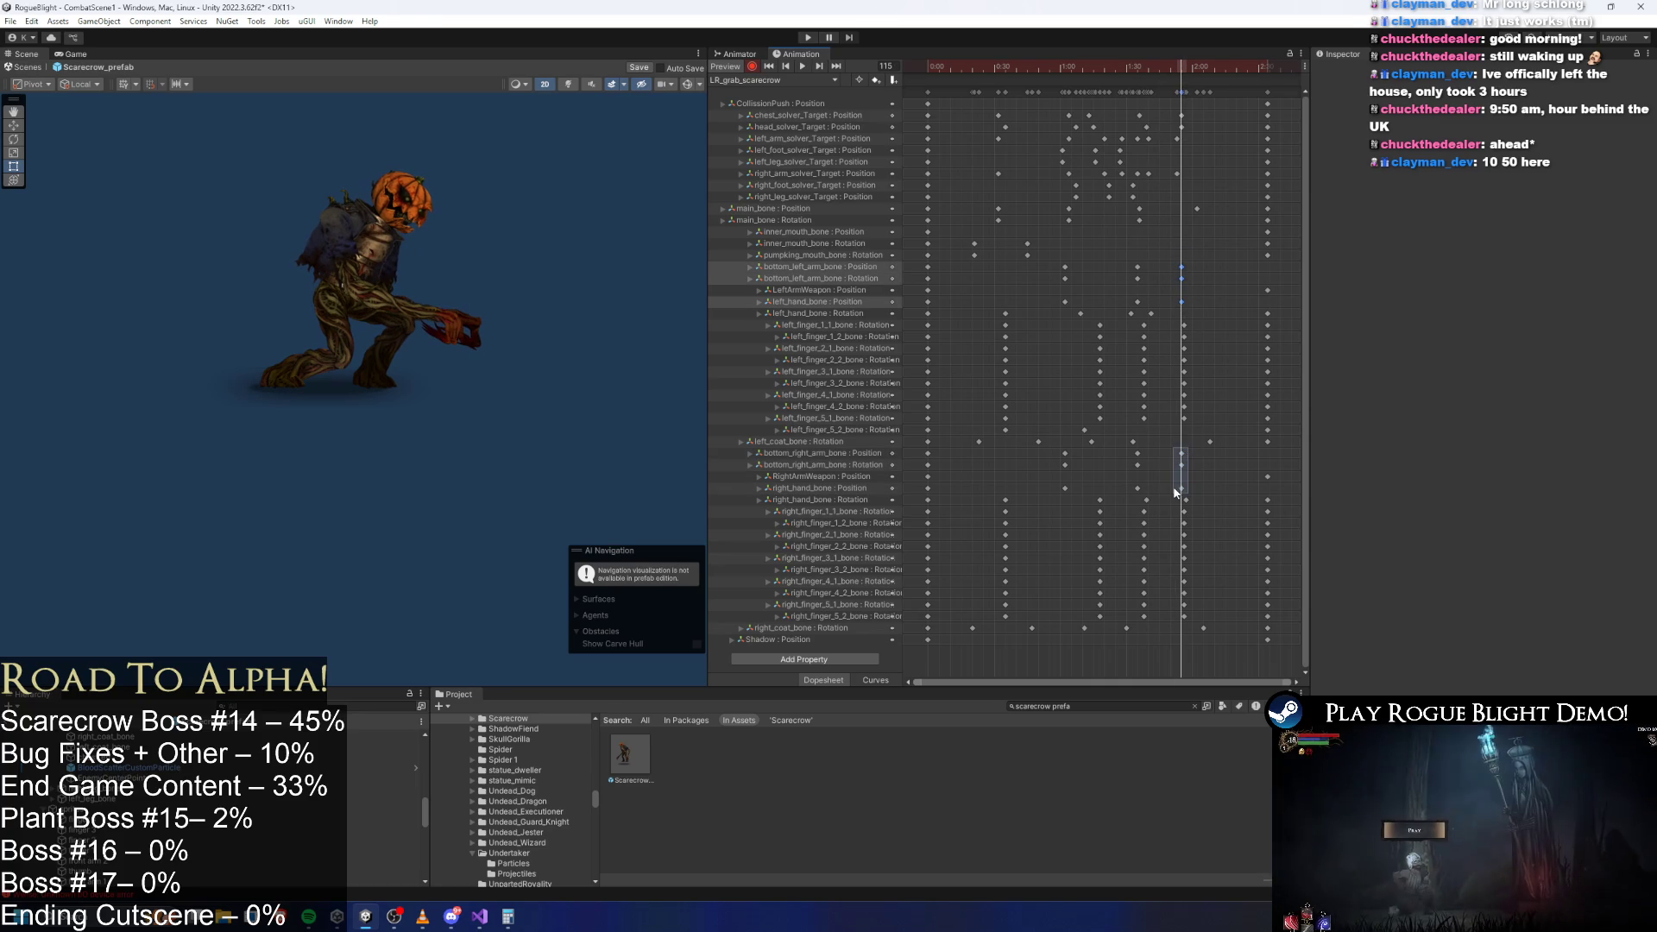
drag(1174, 492, 1183, 490)
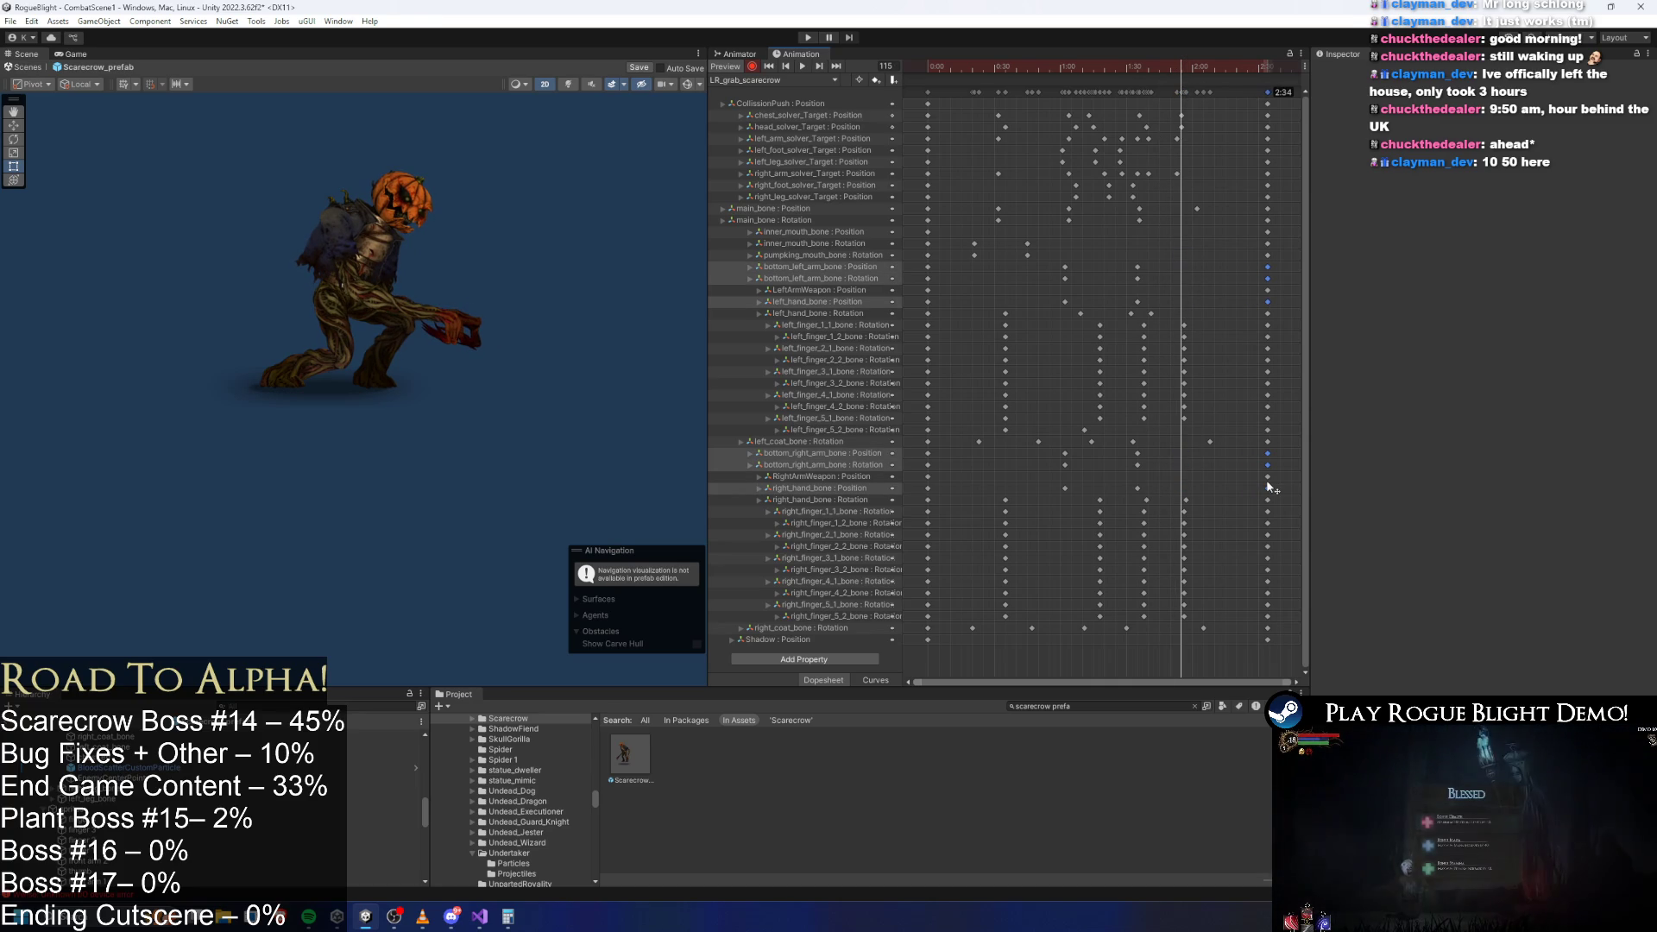
drag(1156, 66, 1136, 78)
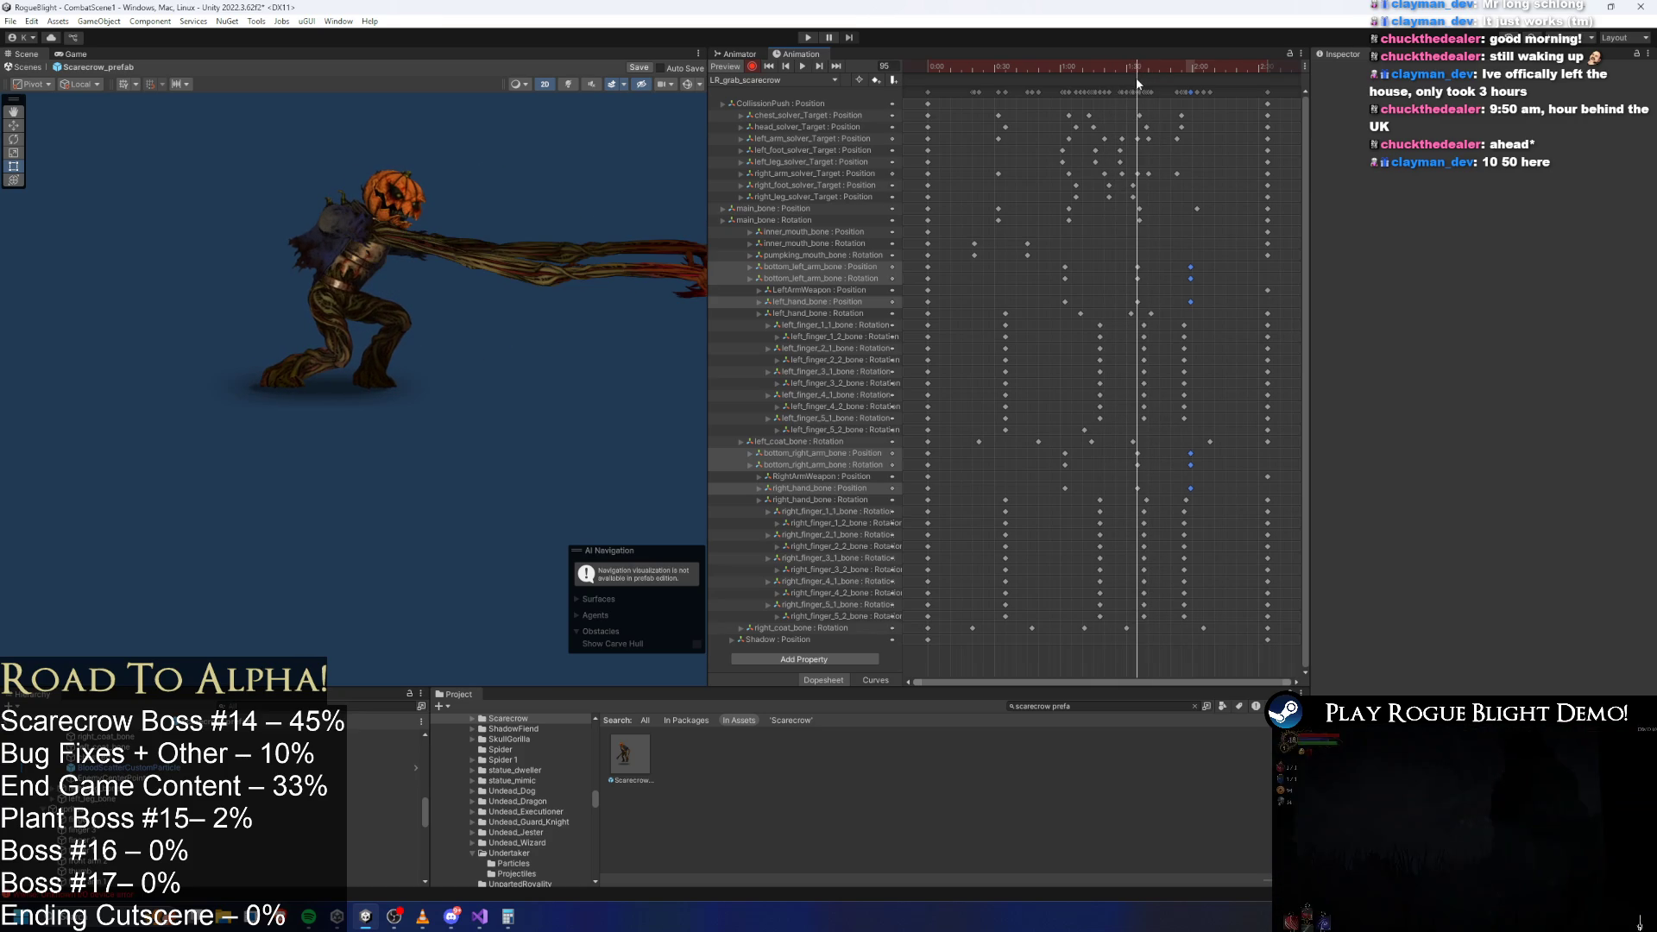
drag(1153, 304, 1132, 261)
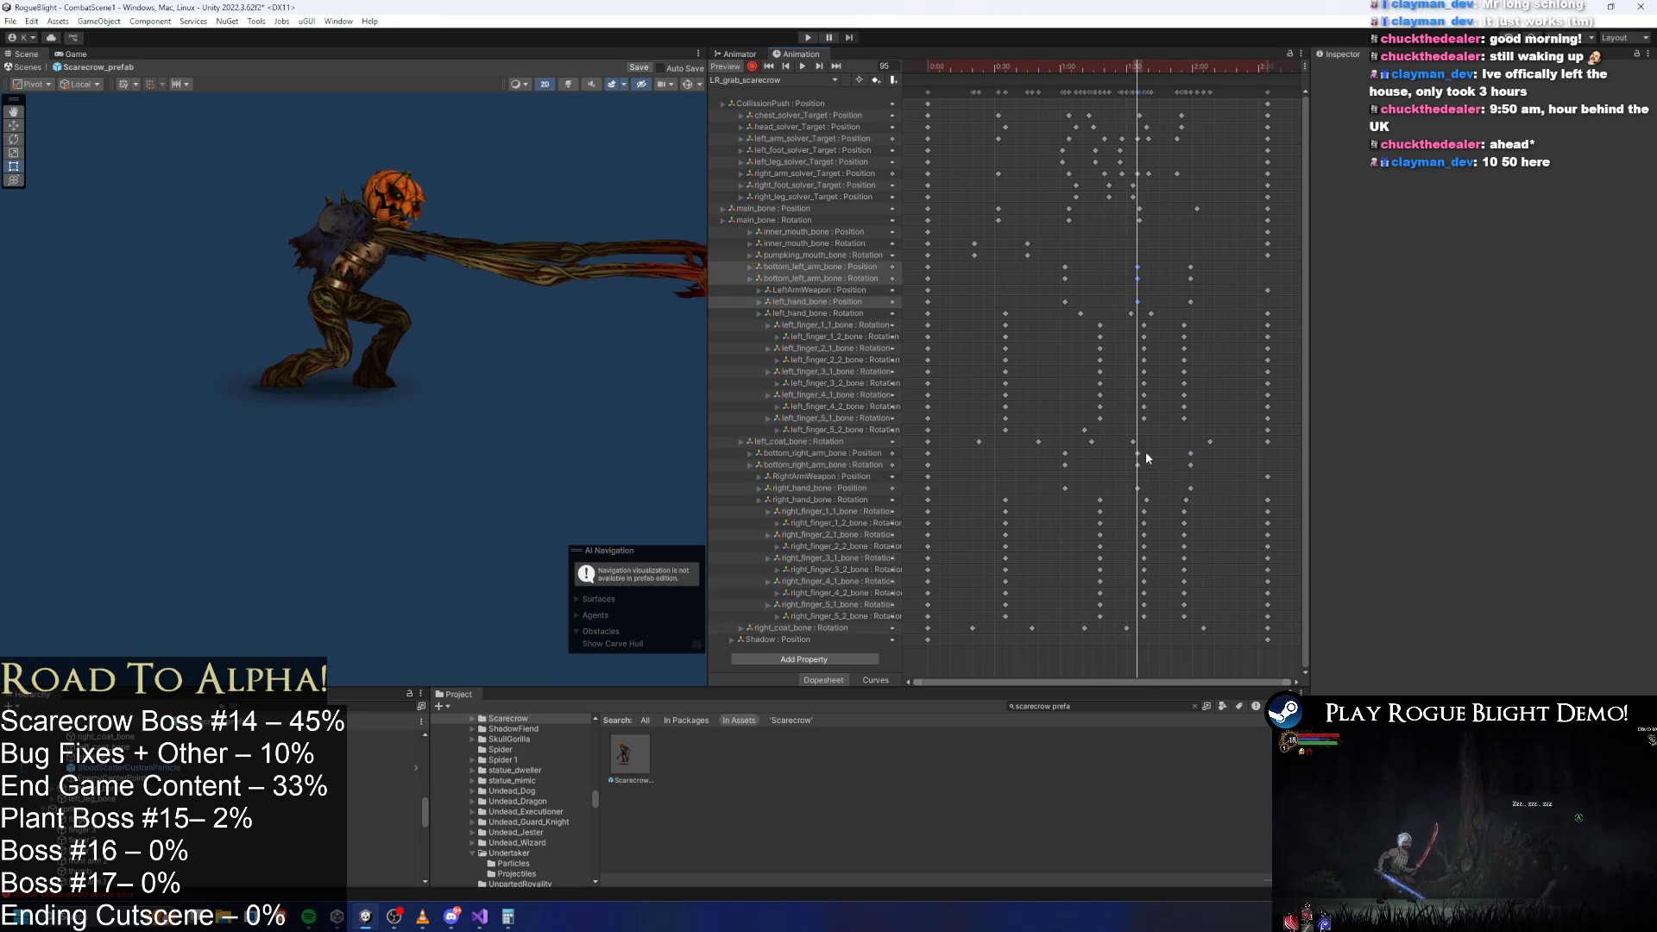
drag(1146, 452, 1120, 487)
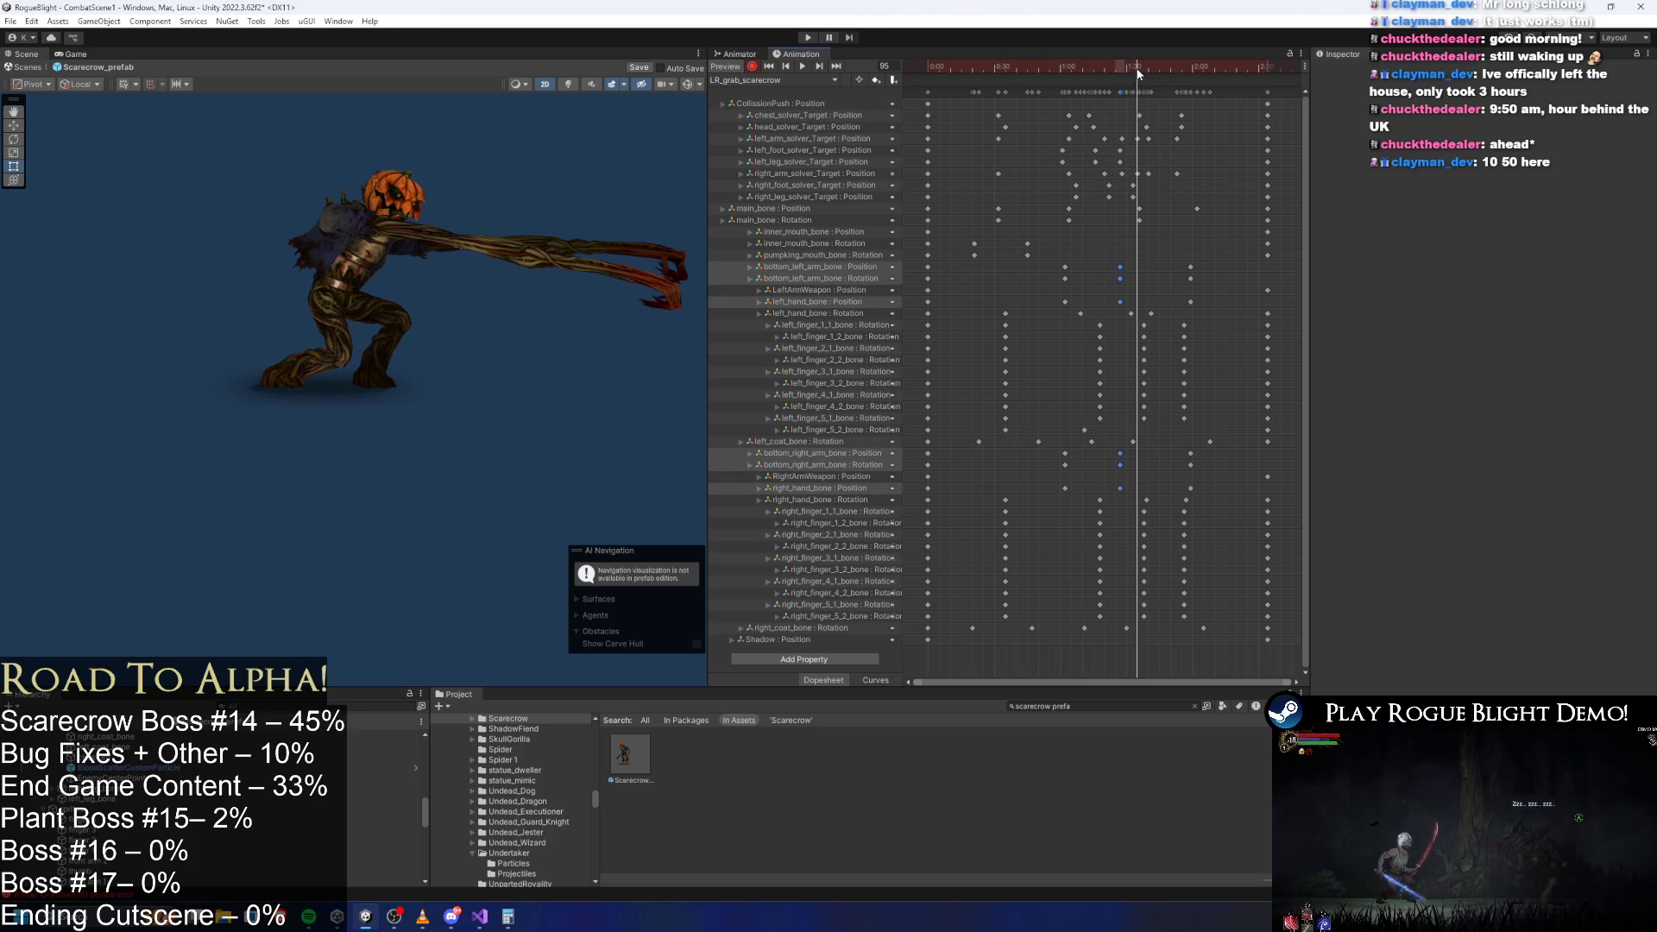
drag(1139, 75, 1140, 73)
key(ctrl+v)
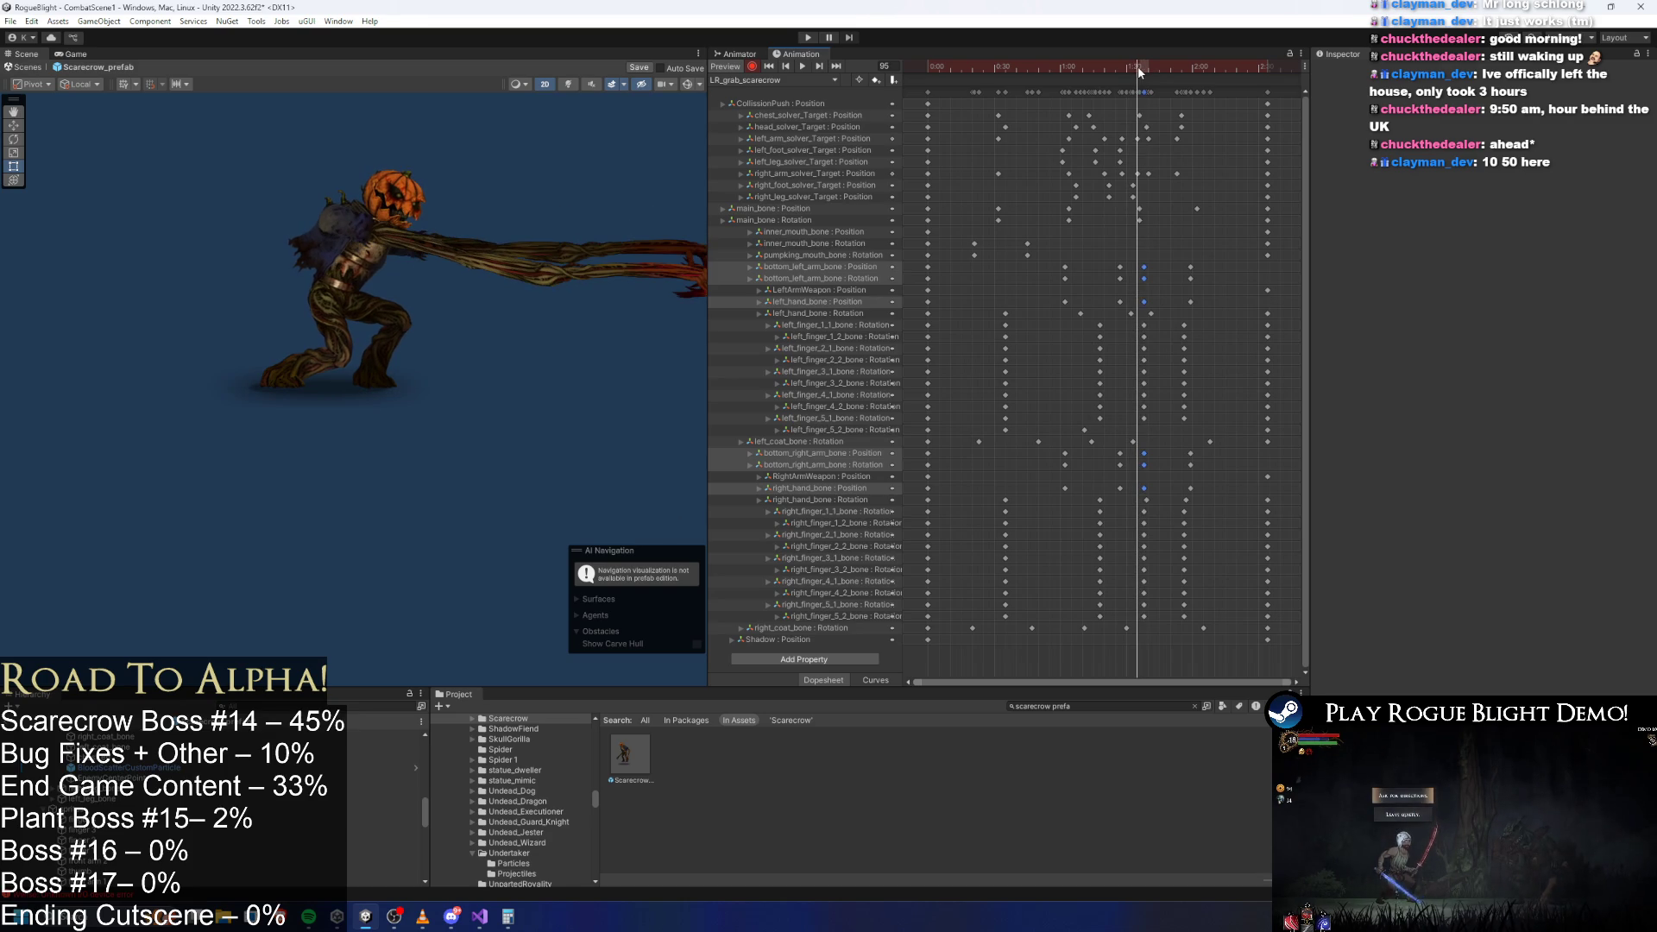
drag(650, 134, 609, 113)
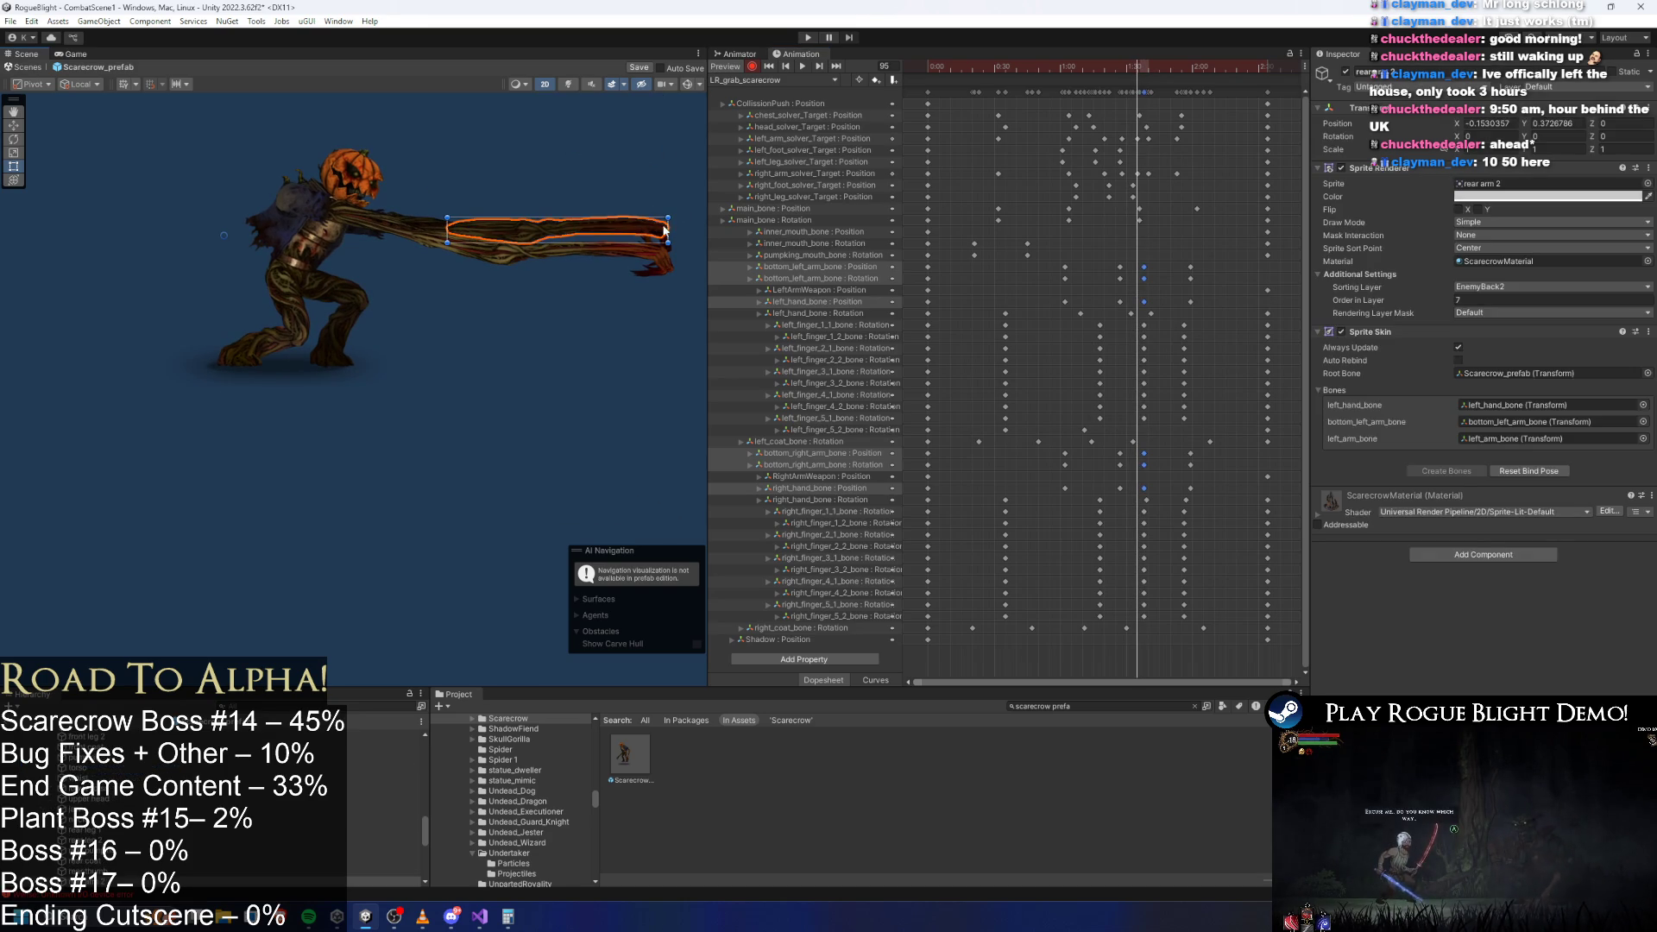
Move the arm keys to frame 100, pull the arm target down-left, and preview from frame 108.
key(f)
scroll(608, 185, down, 2)
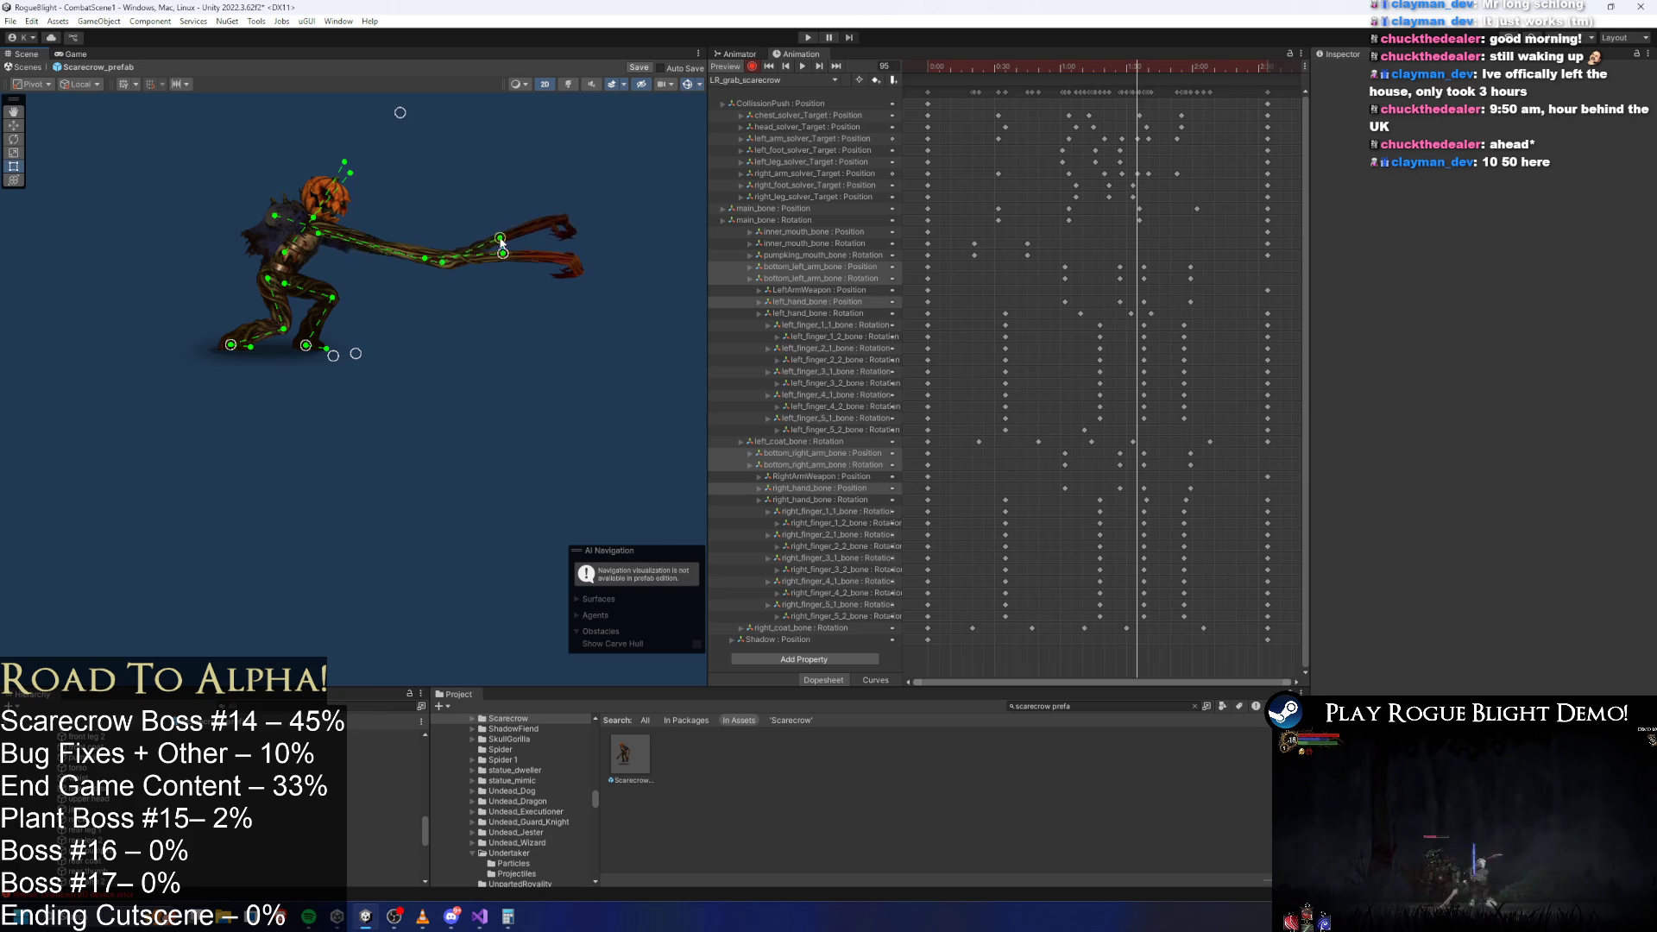
scroll(1148, 95, up, 3)
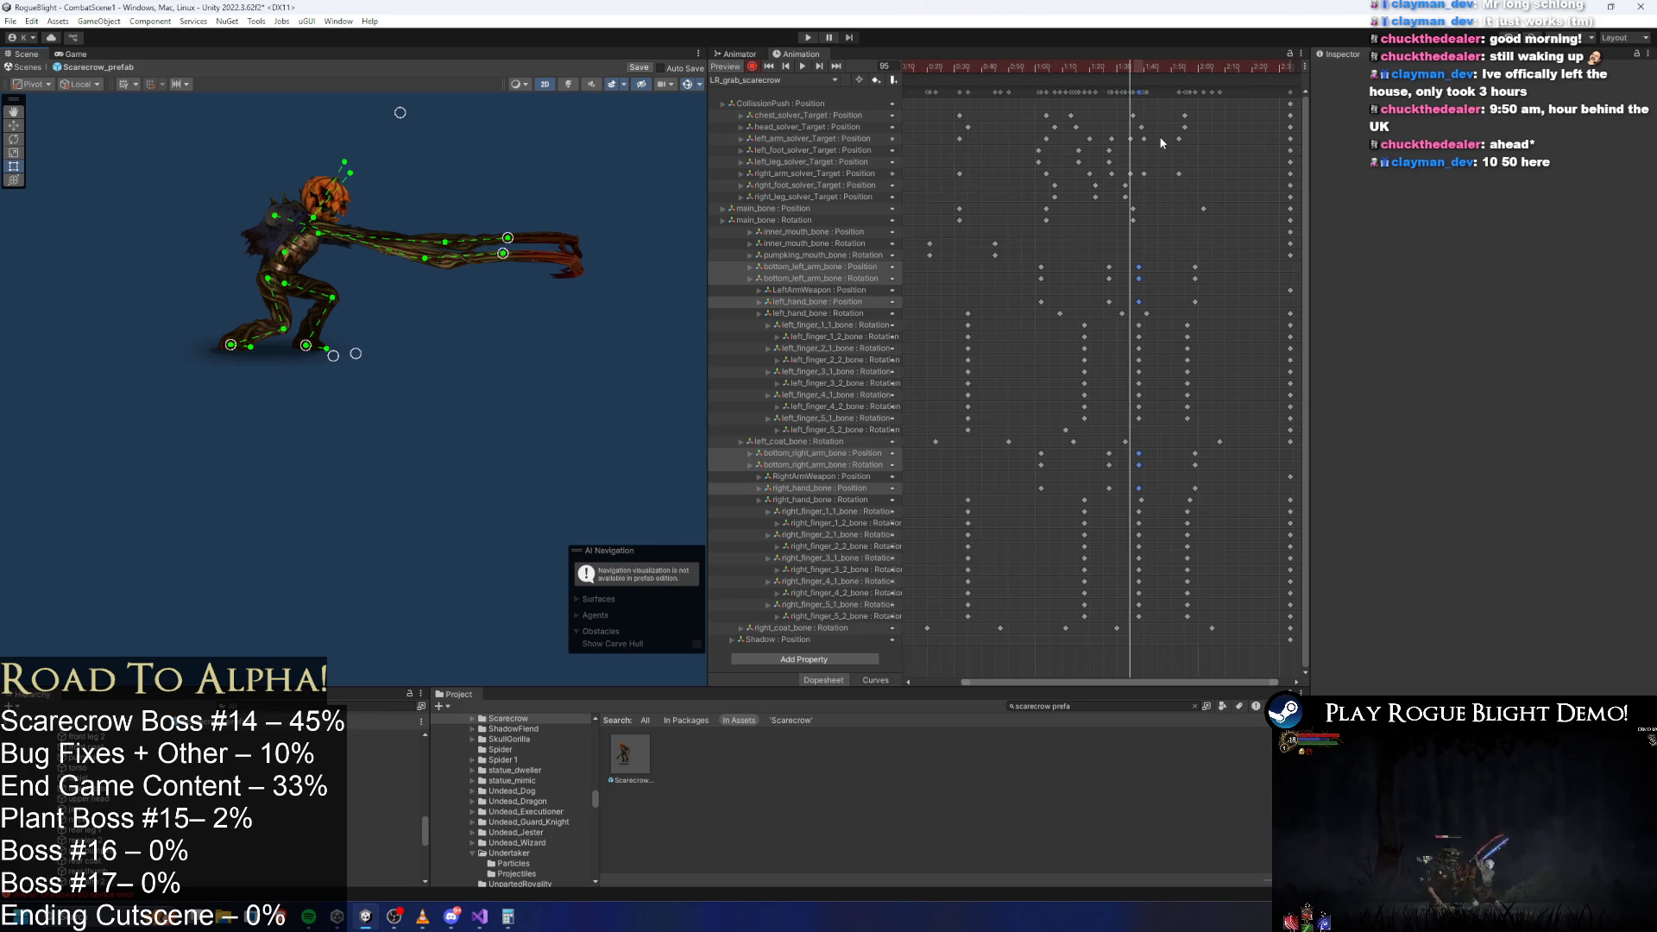
click(1214, 137)
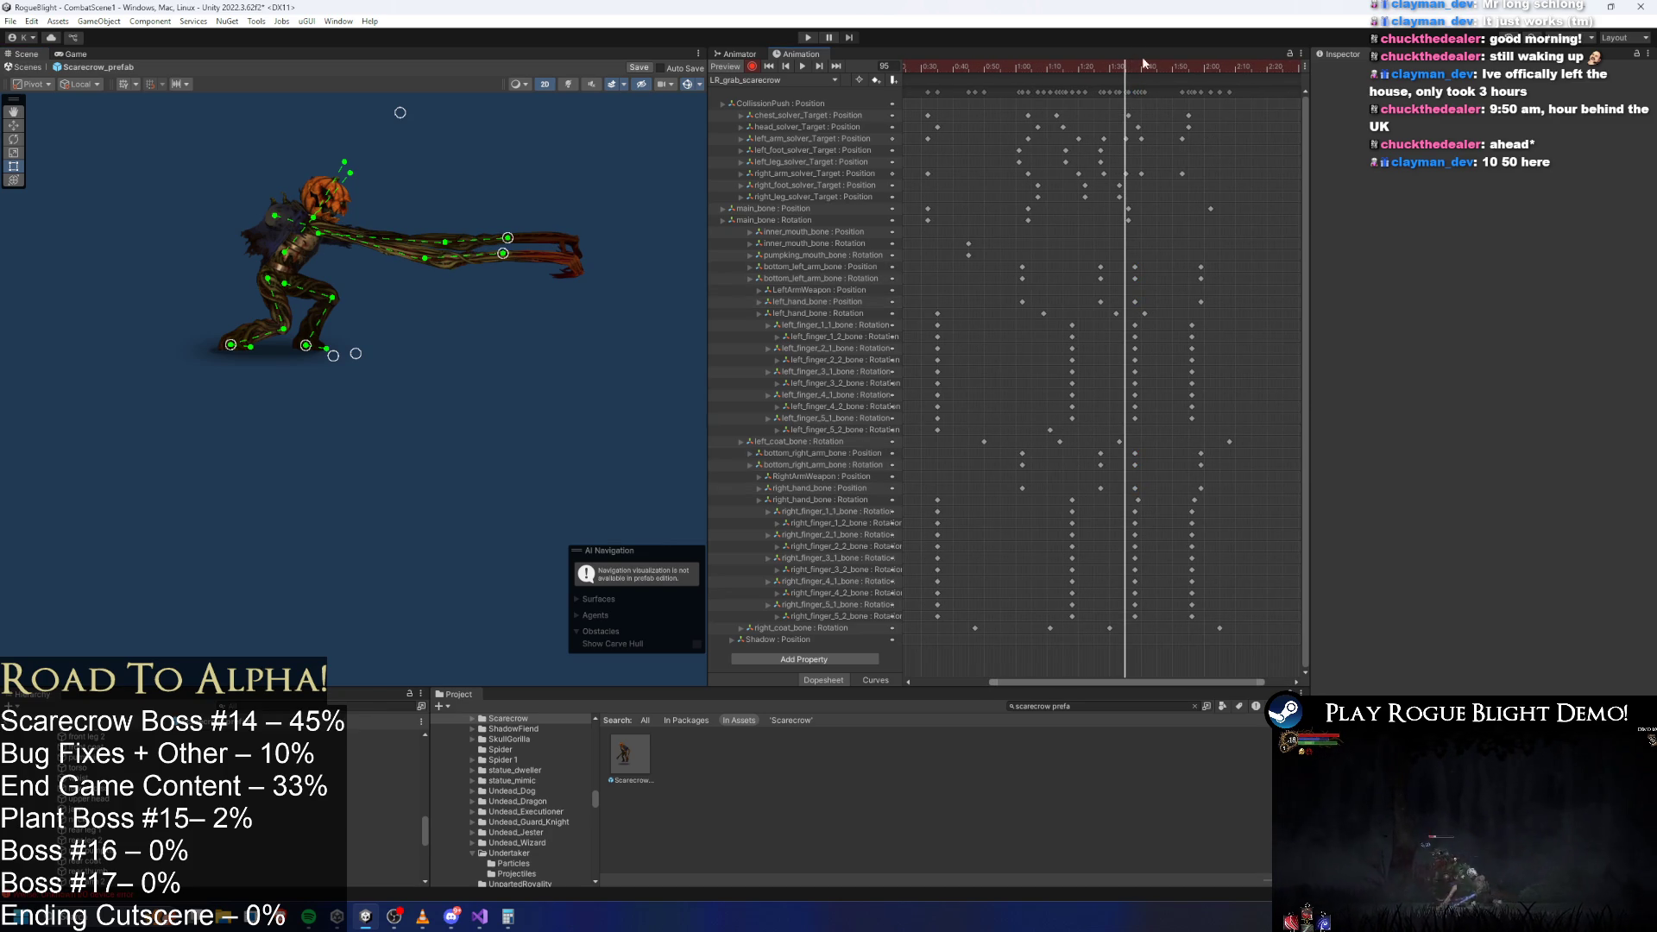
drag(1123, 65, 1140, 61)
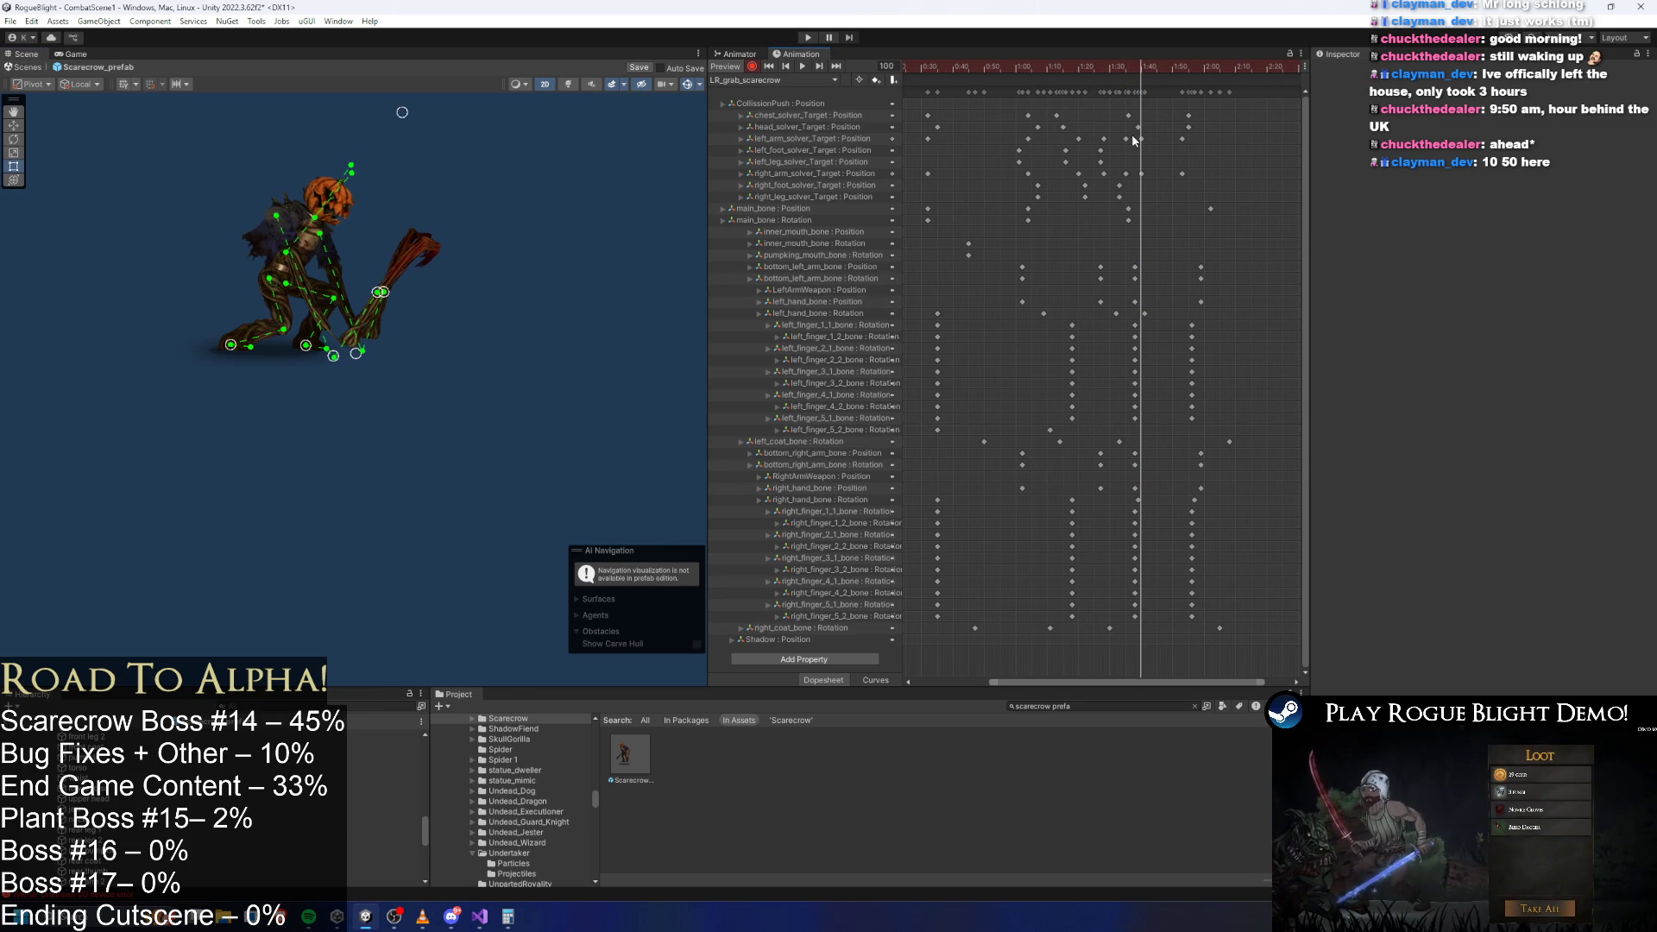
drag(1126, 138, 1142, 157)
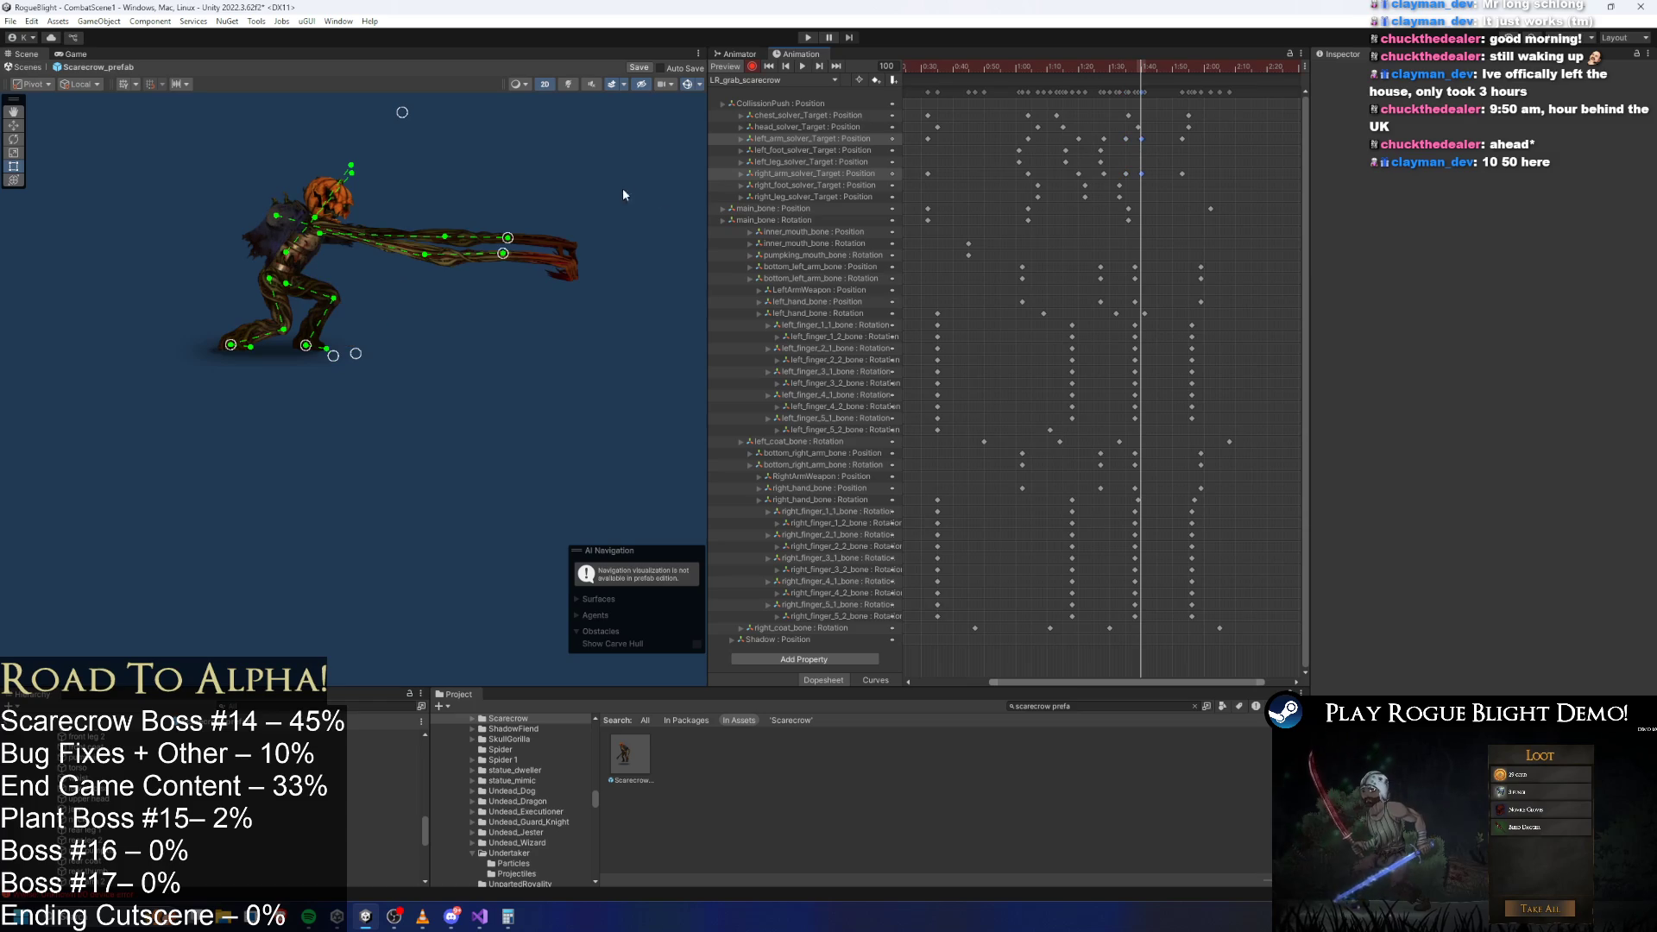
drag(516, 243, 502, 276)
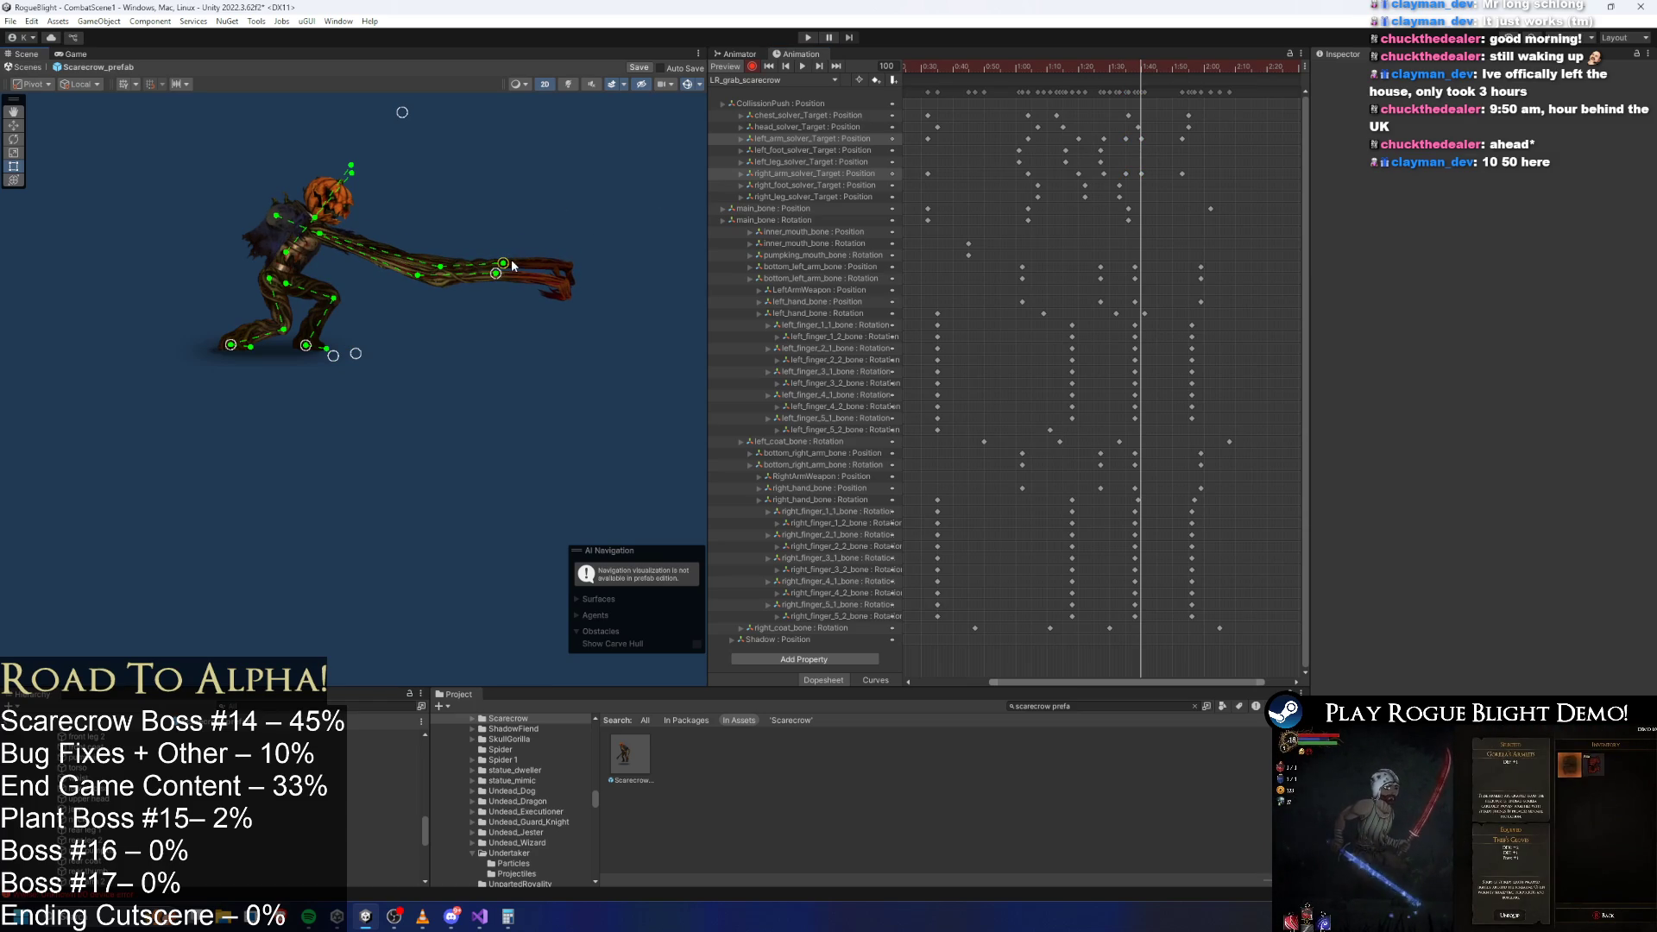
drag(1136, 67, 1166, 75)
key(space)
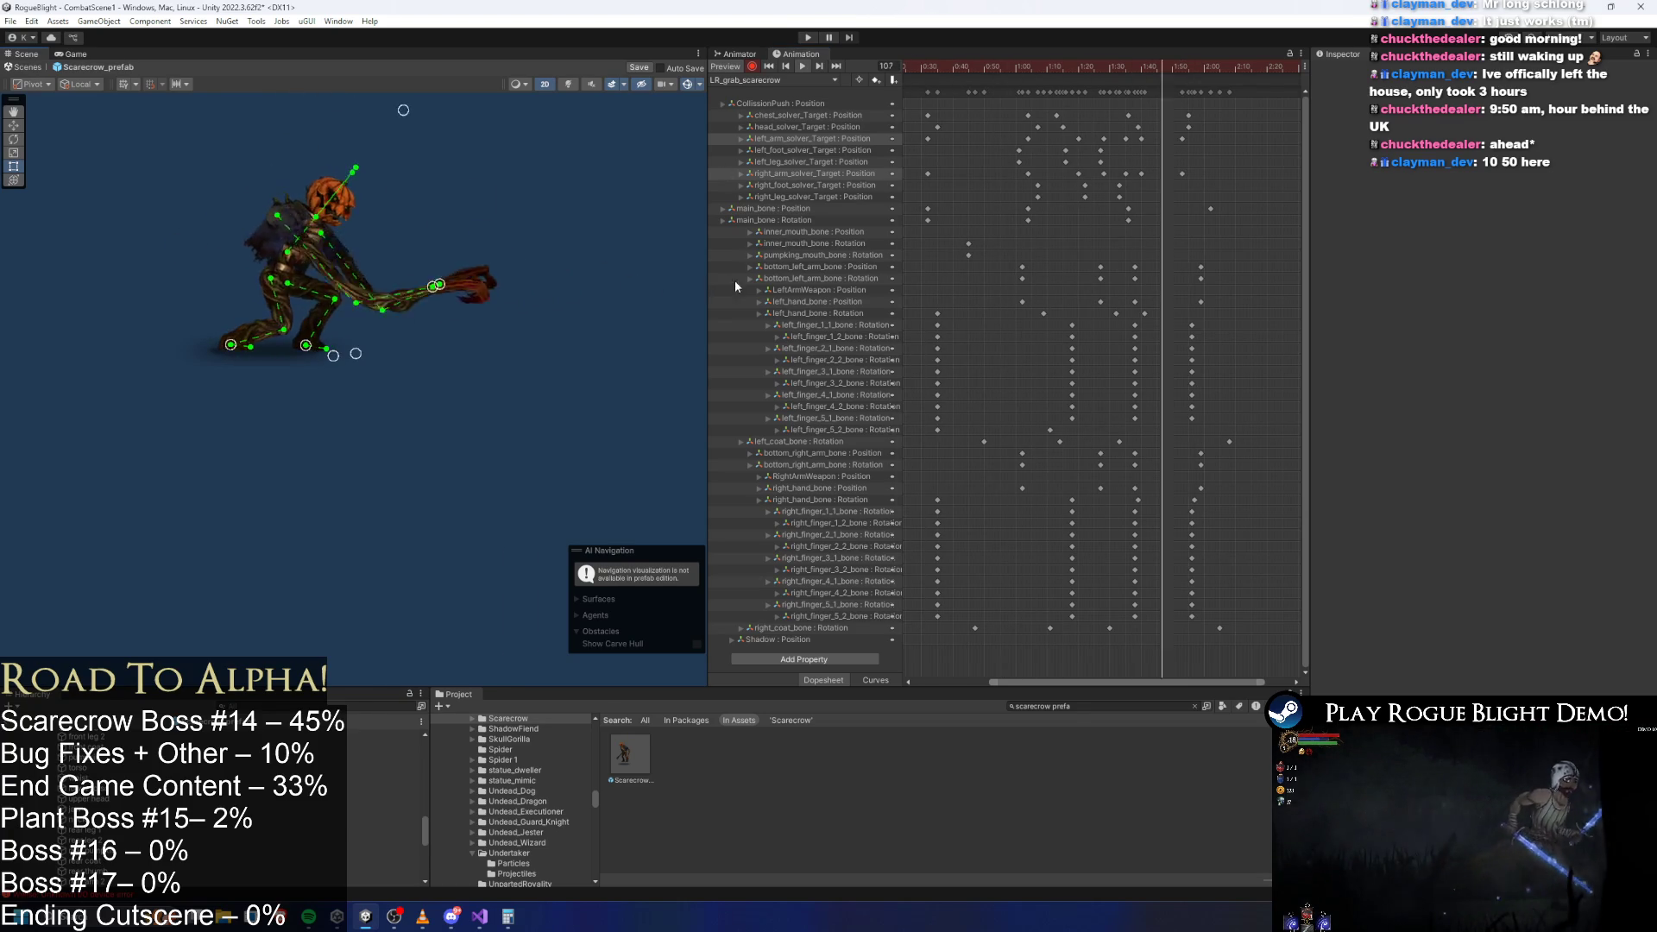
At frame 80, stretch the scarecrow's arm straight out horizontally and preview the reach.
drag(1025, 69, 1067, 76)
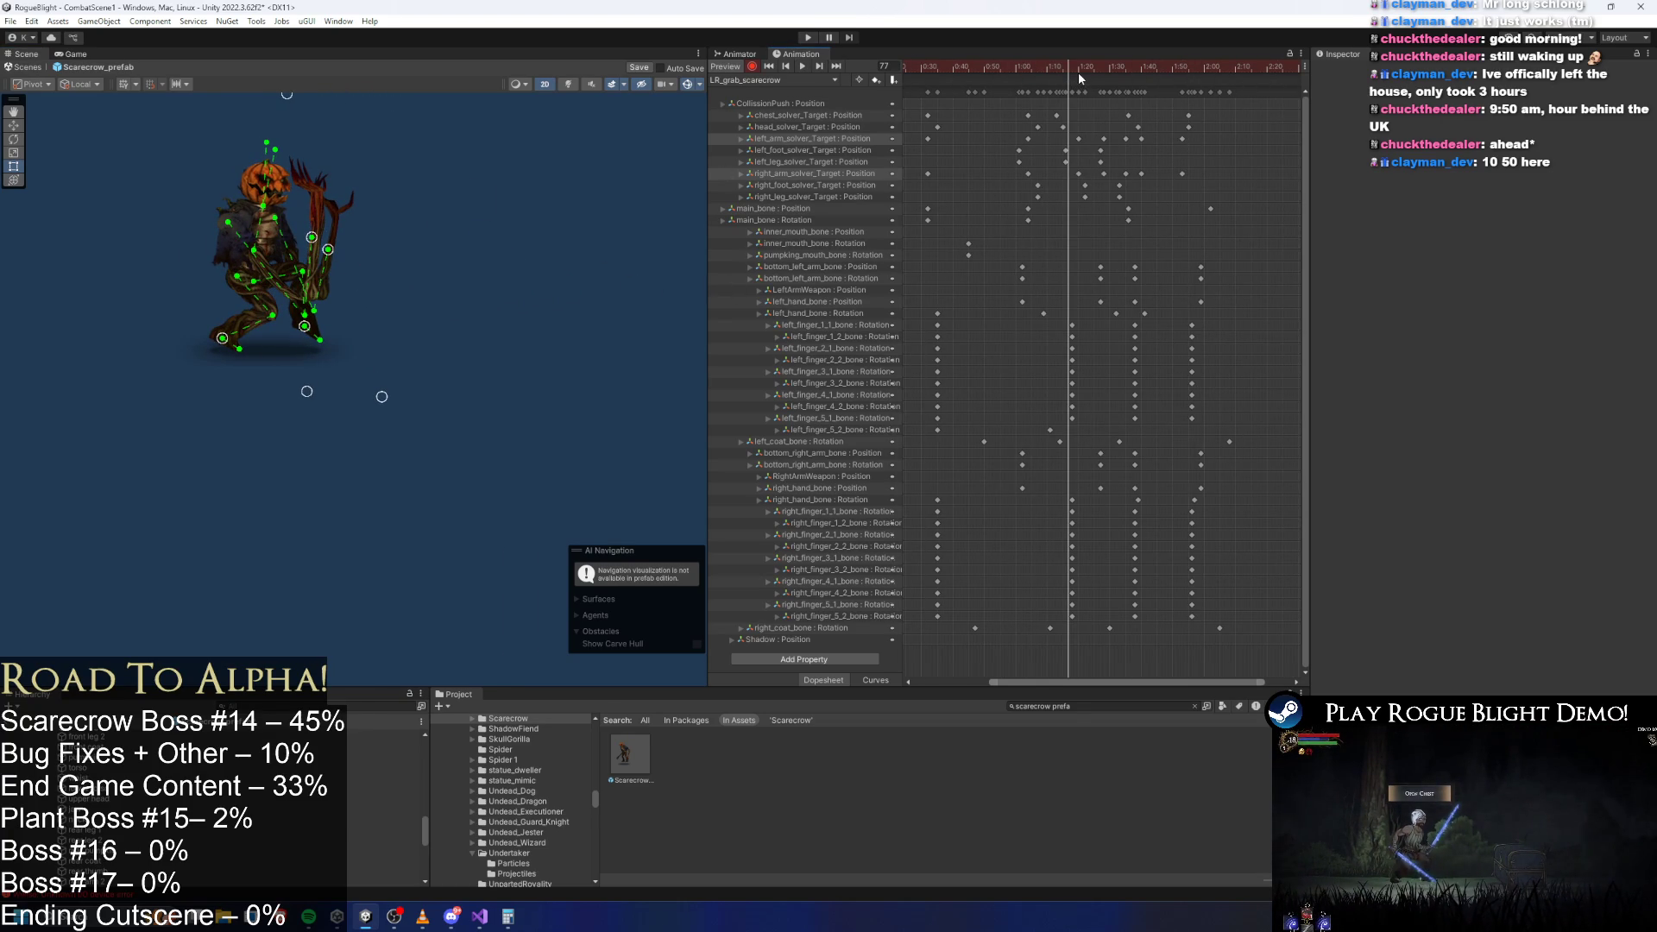
click(1079, 71)
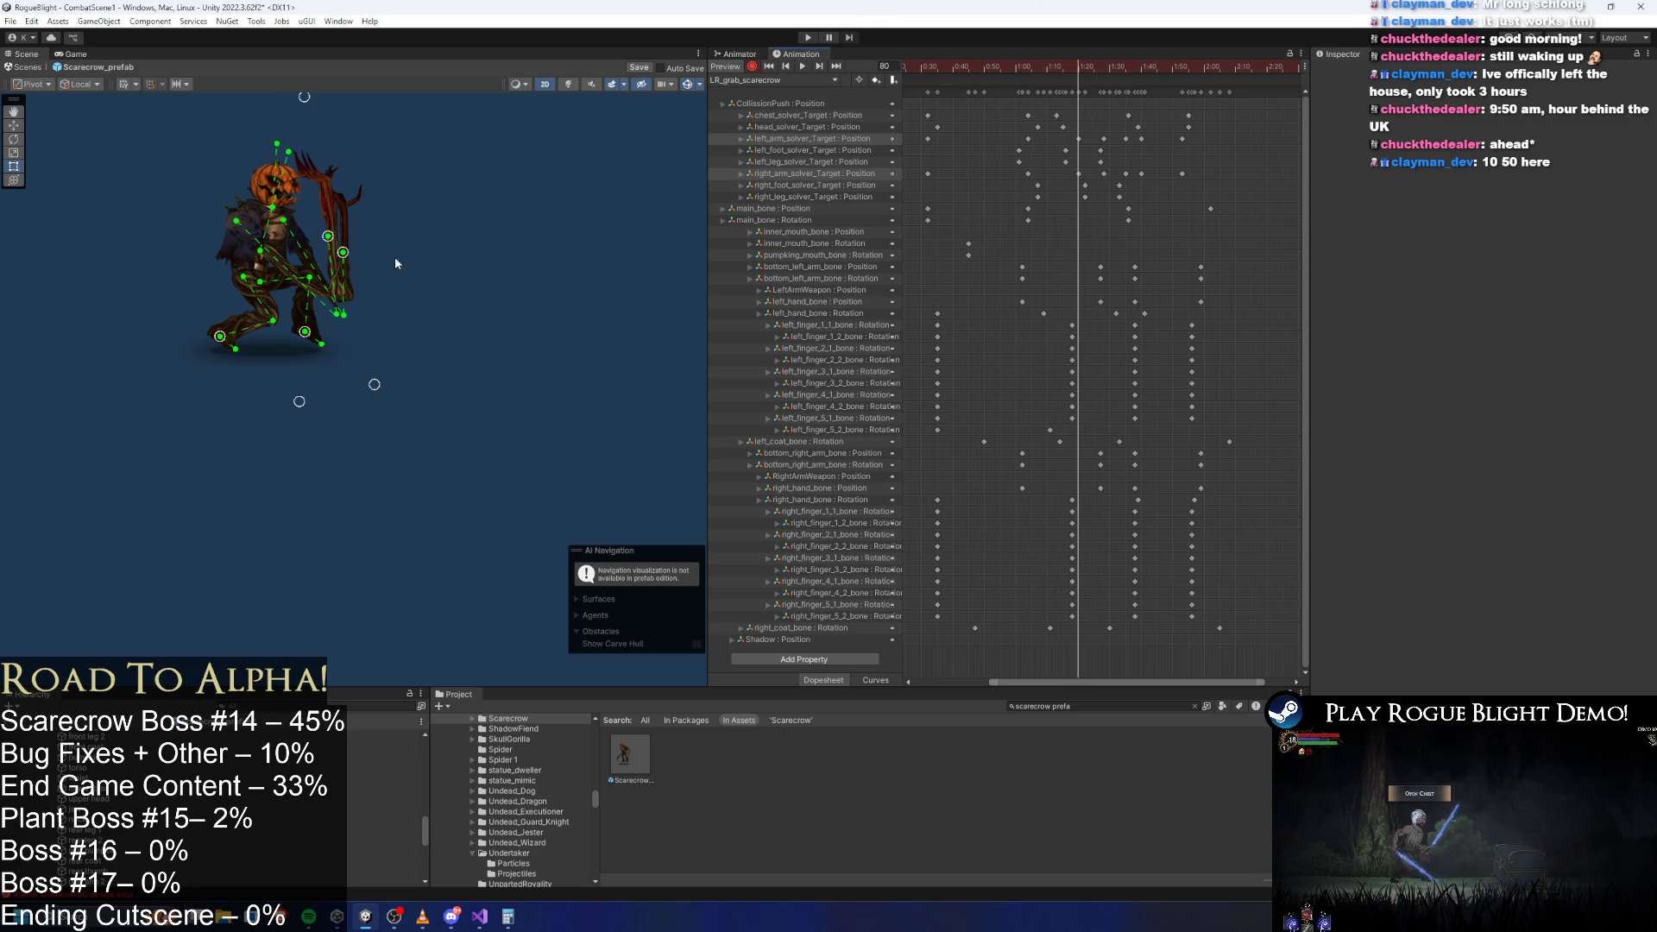
mouse_move(378, 252)
mouse_down()
mouse_move(469, 254)
mouse_move(455, 250)
mouse_up()
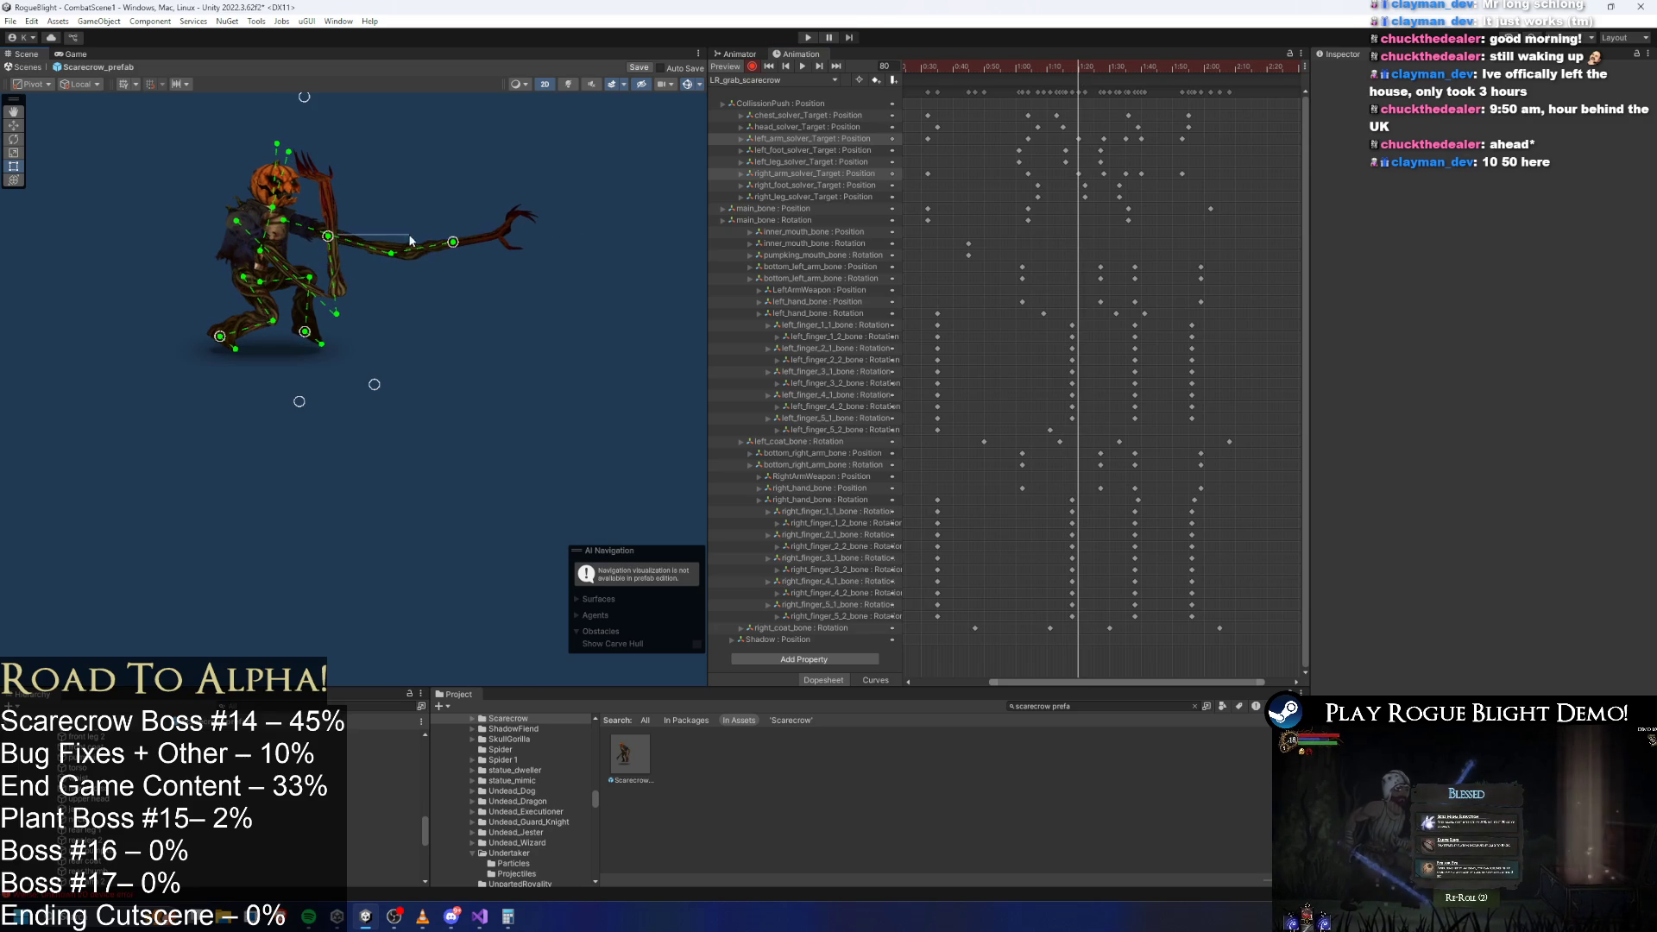
drag(332, 241, 446, 254)
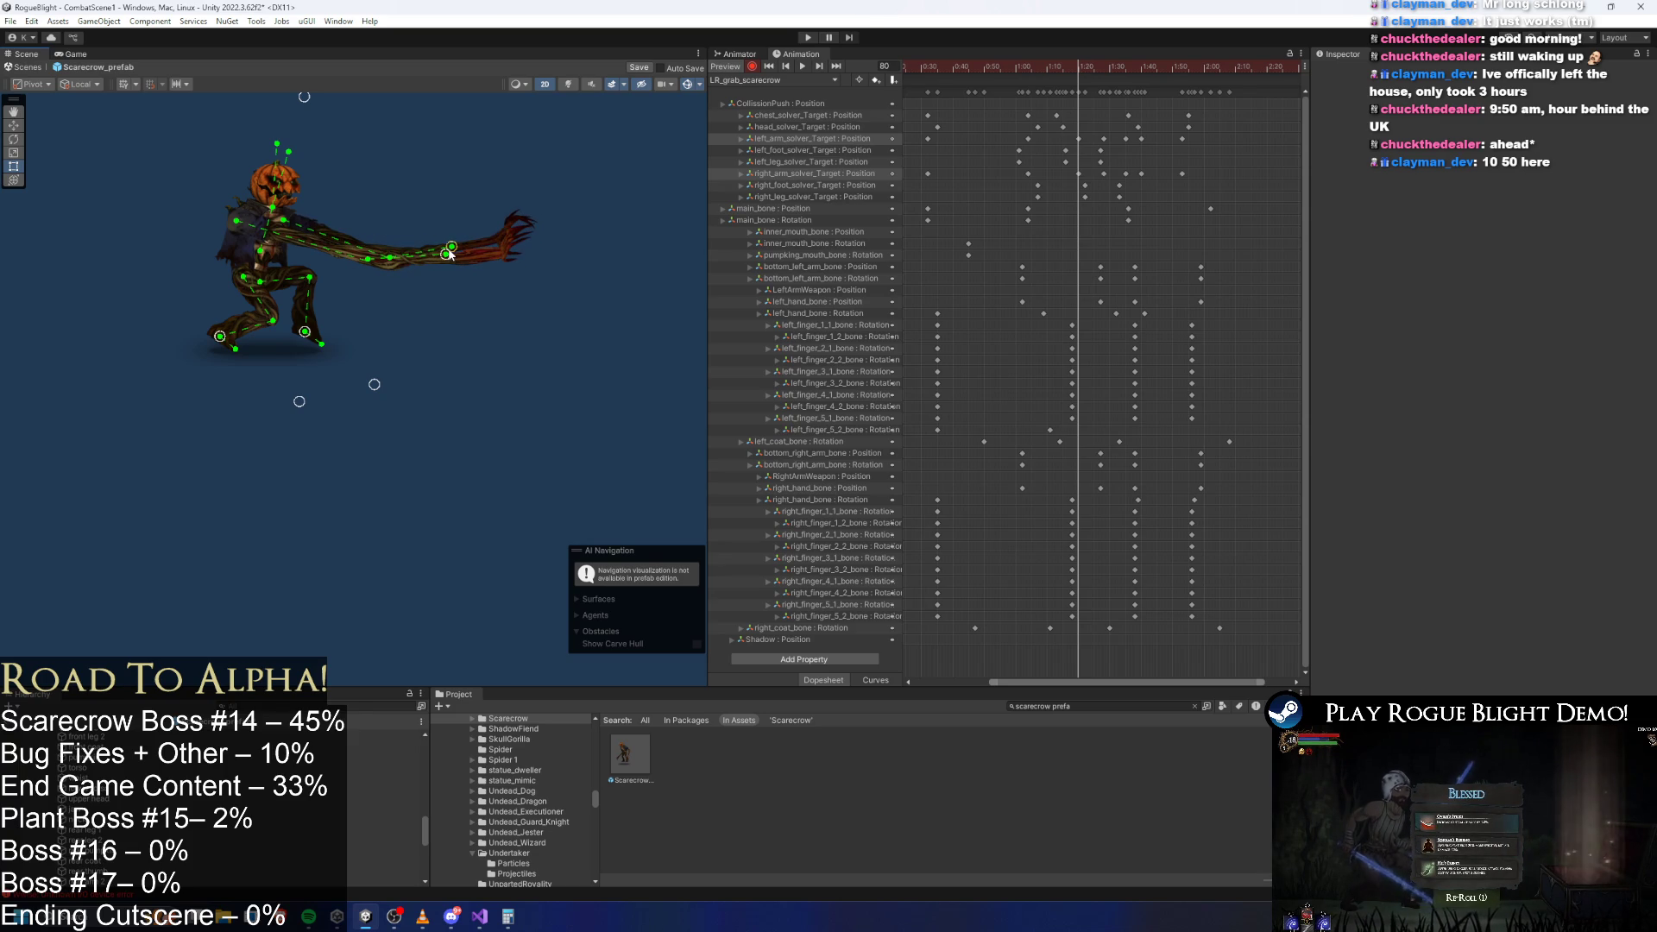
key(space)
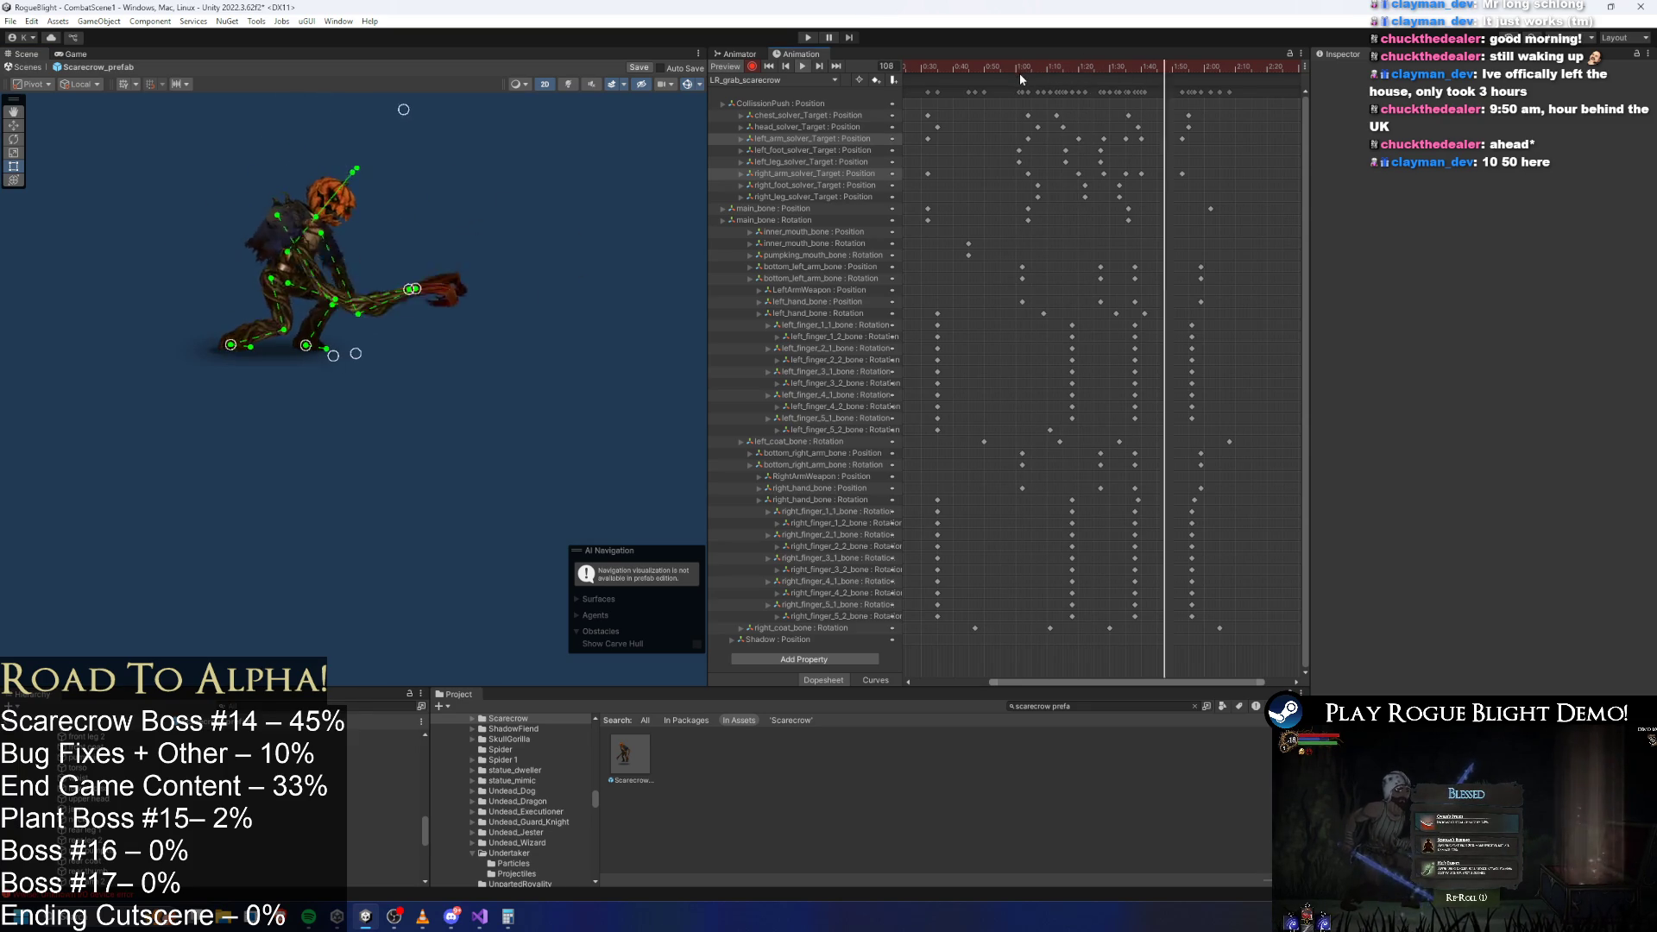
At frame 88, extend the arm further right, replay the grab, and hide the Gizmos.
click(1103, 66)
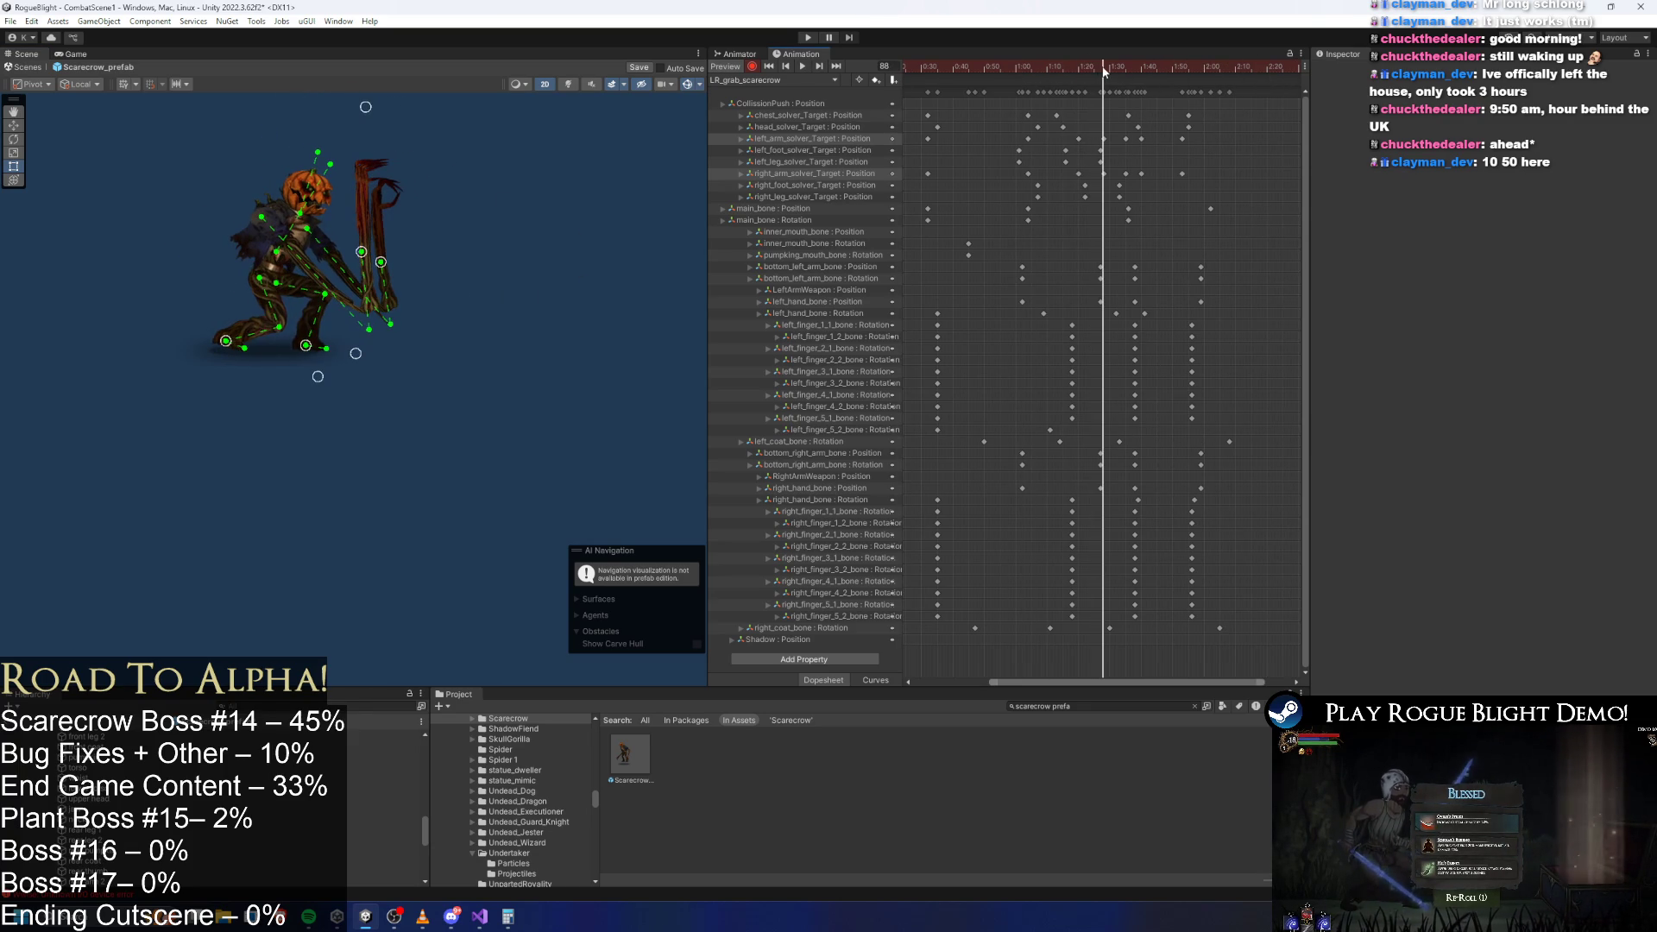
drag(381, 262, 500, 260)
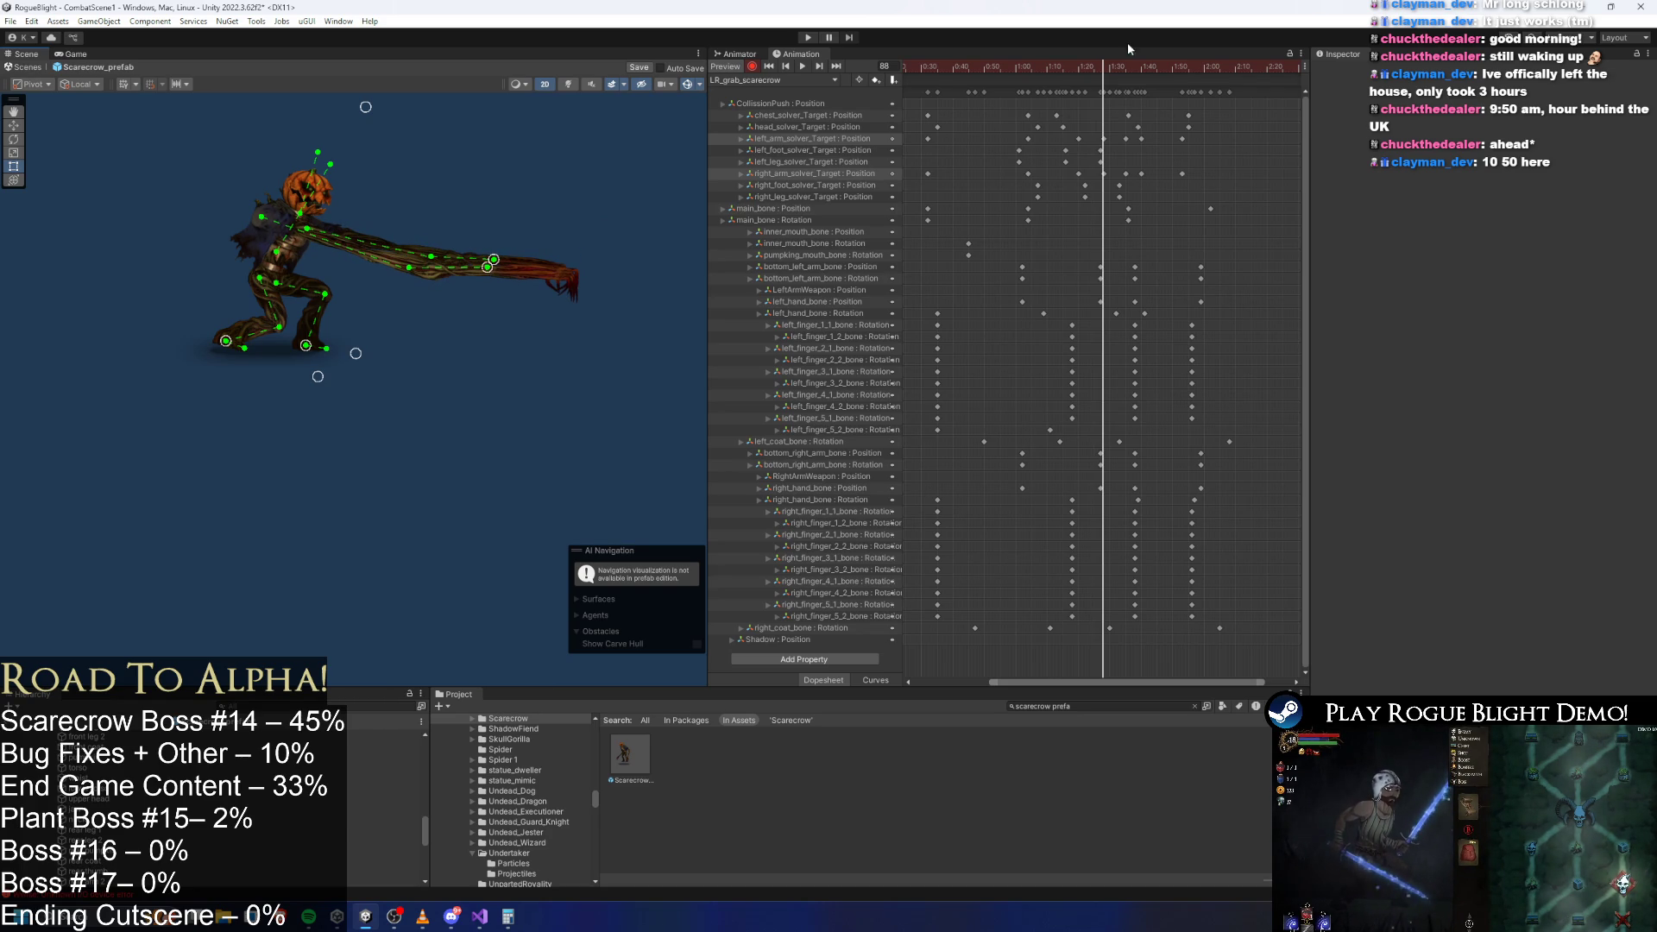
mouse_move(1085, 62)
mouse_down()
mouse_move(1028, 64)
mouse_move(1058, 65)
mouse_up()
key(space)
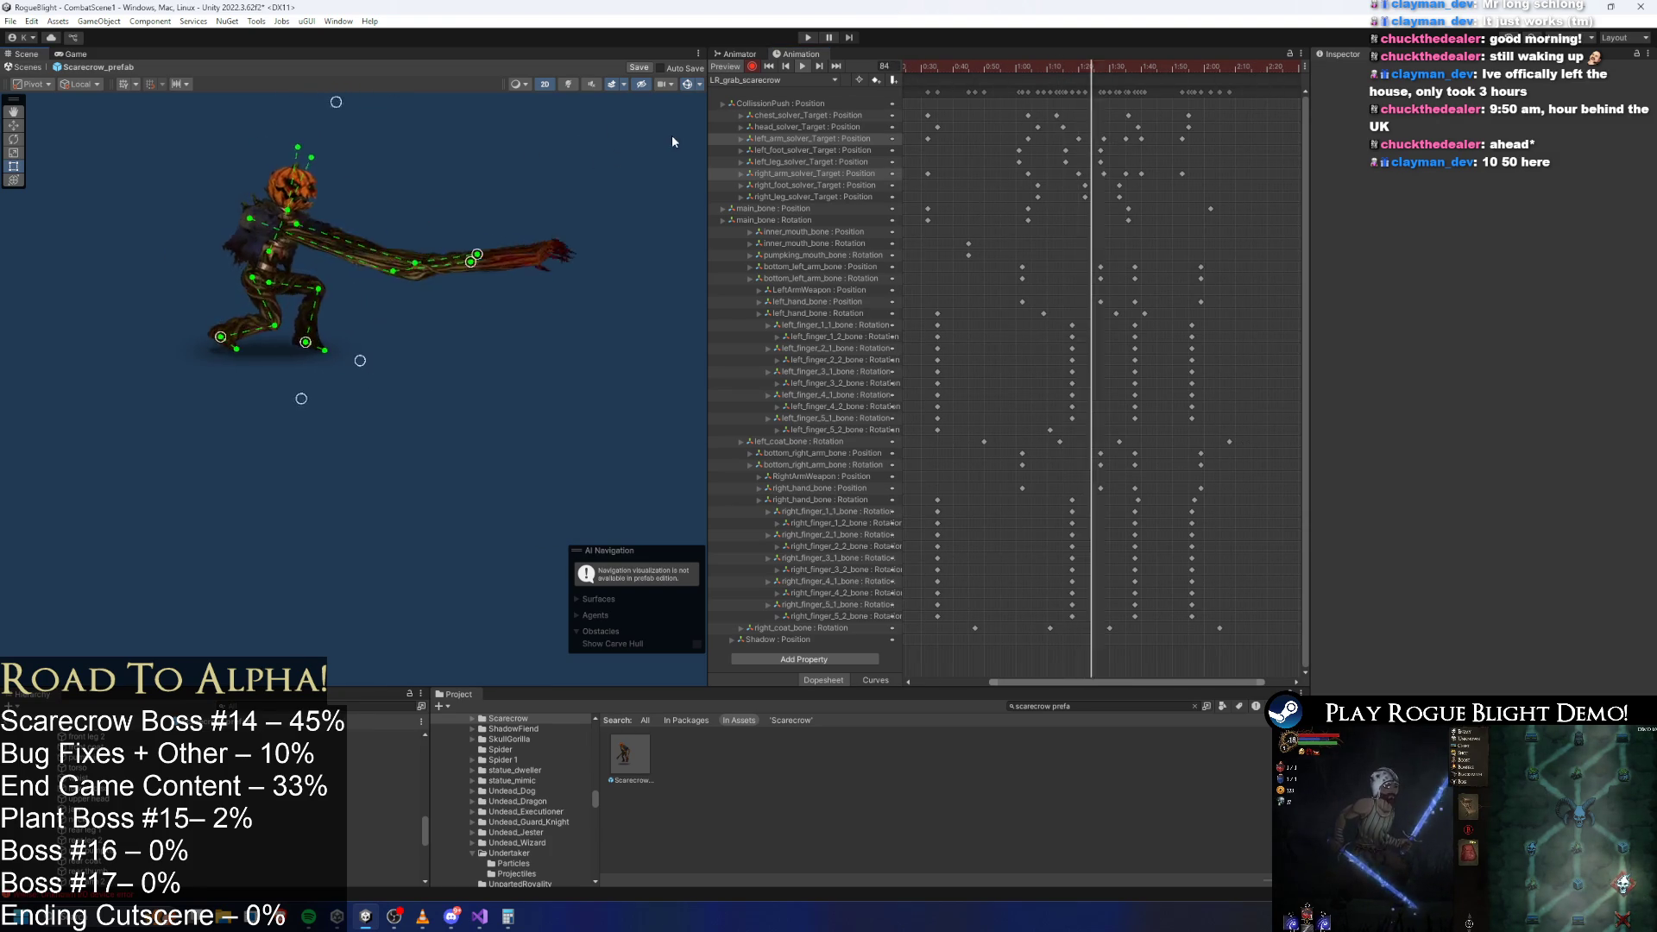
click(686, 84)
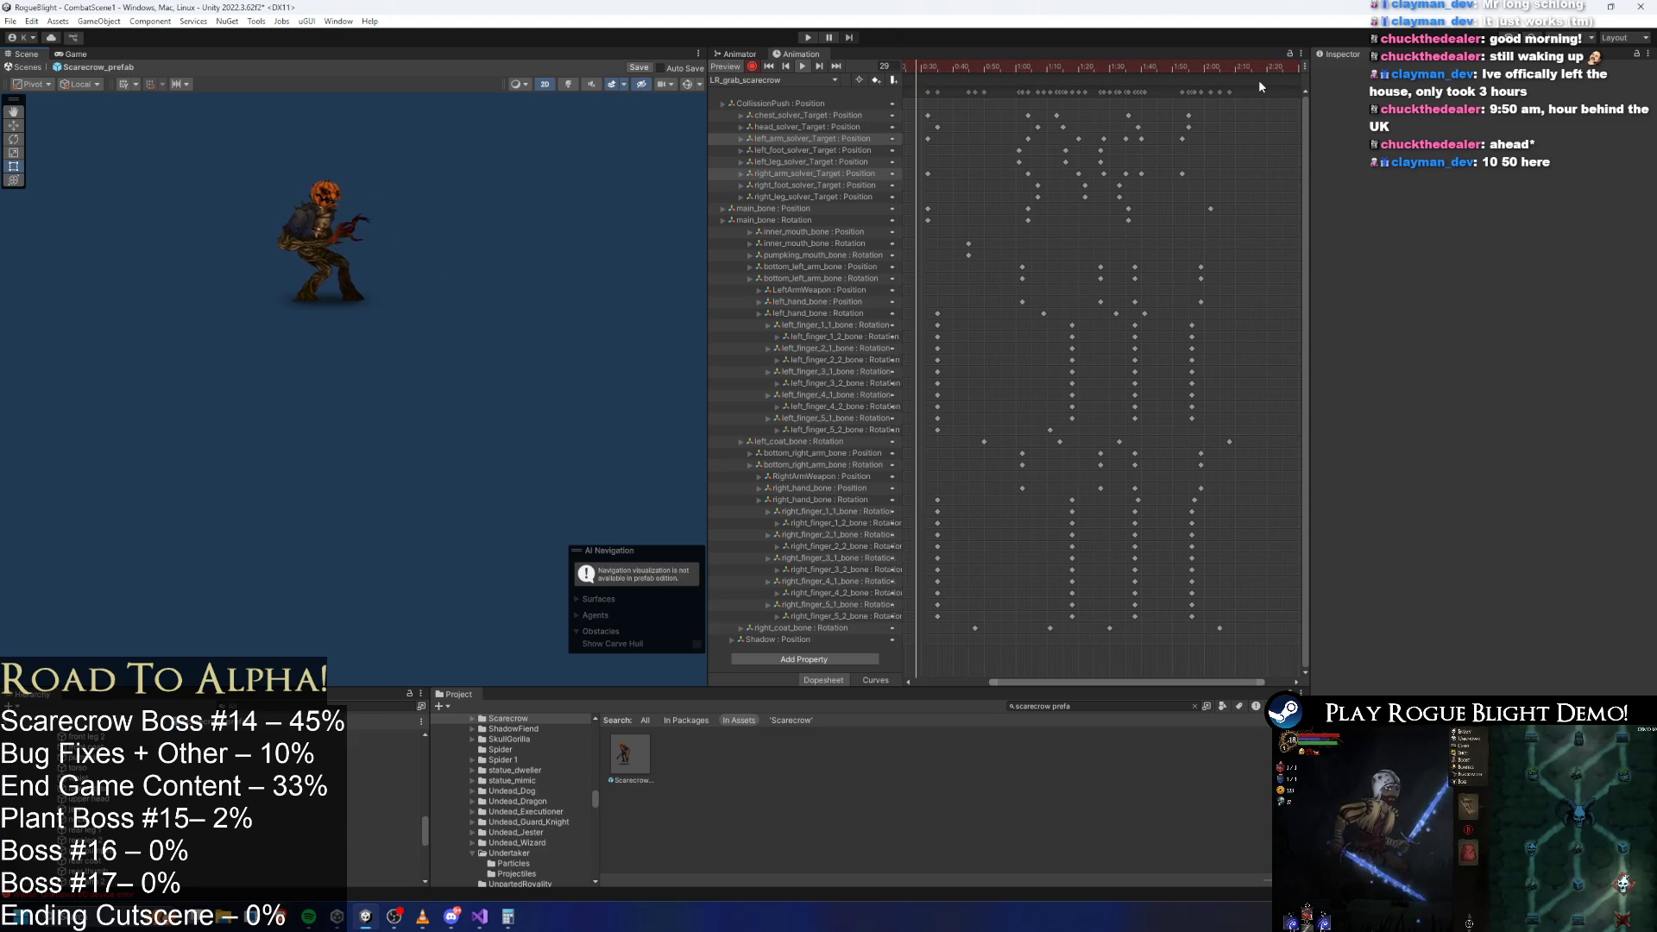
Scrub the grab through frames 86–116, play it, and stop at frame 96.
click(1098, 69)
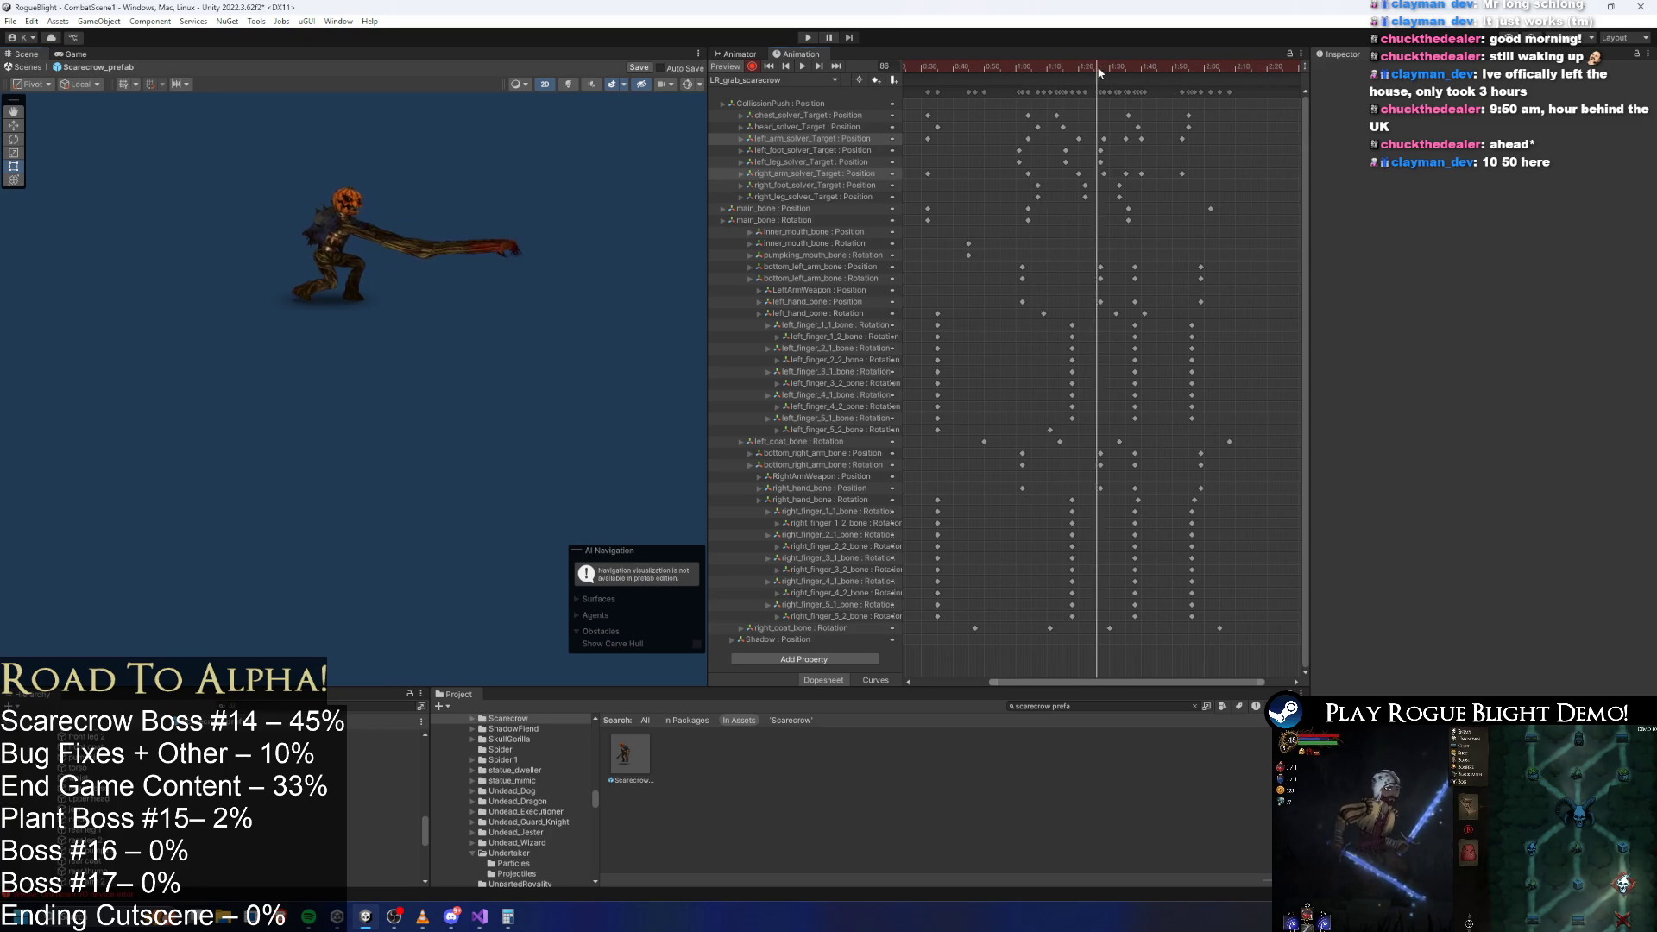
drag(1100, 72, 1125, 73)
scroll(486, 248, up, 2)
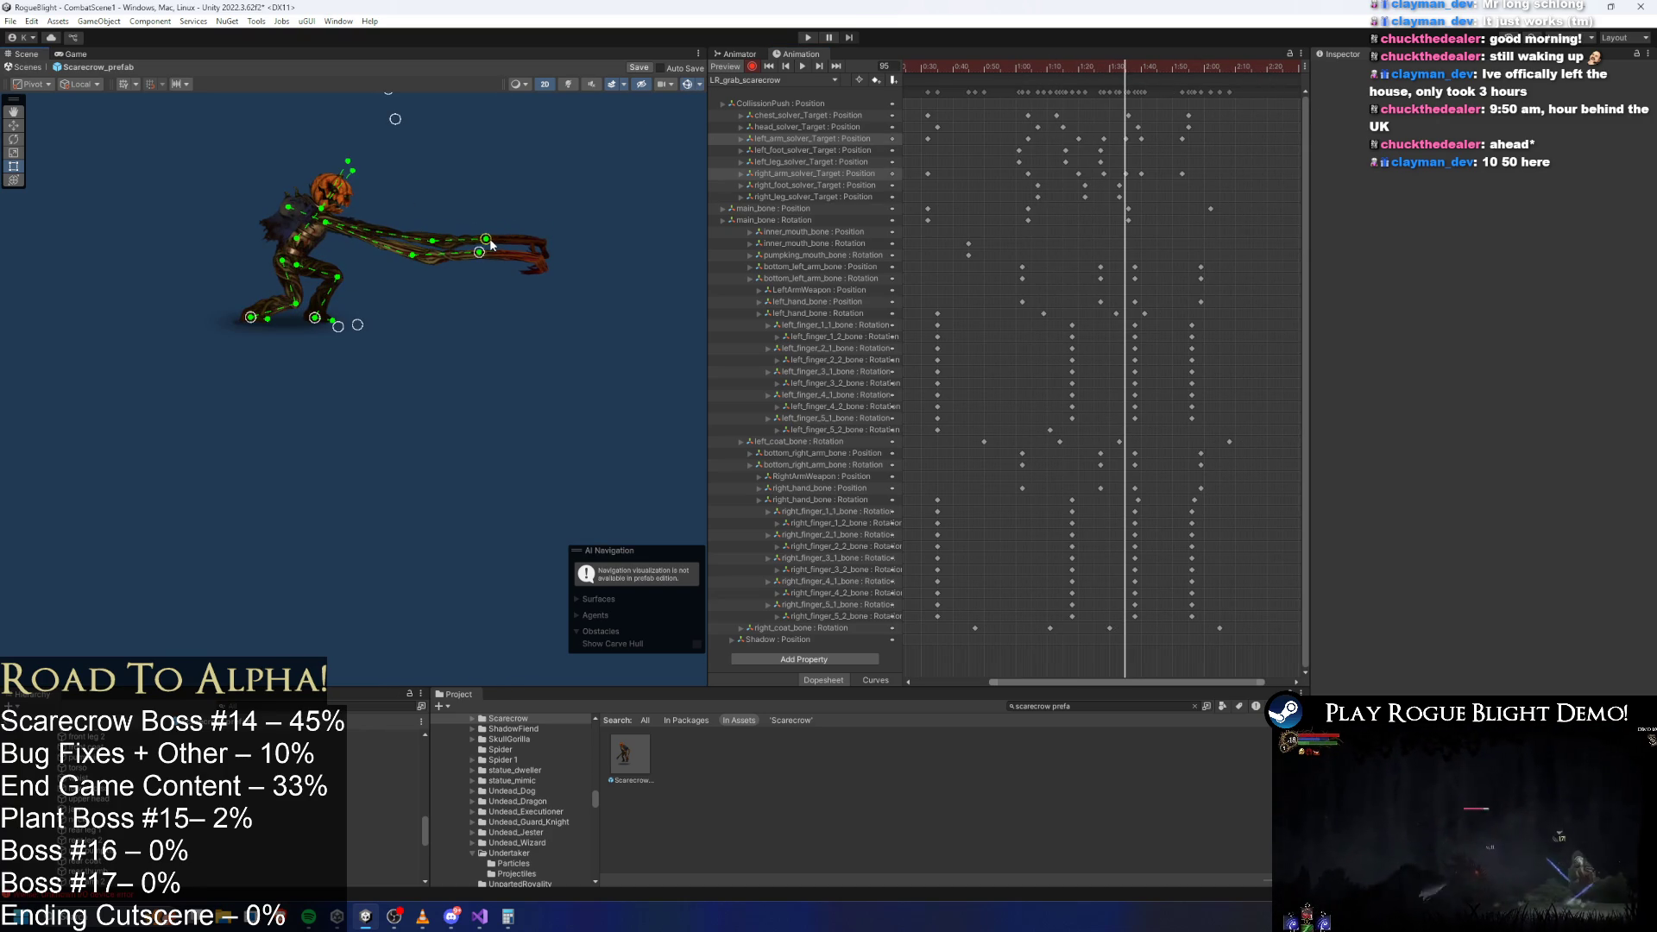
drag(1129, 64, 1138, 60)
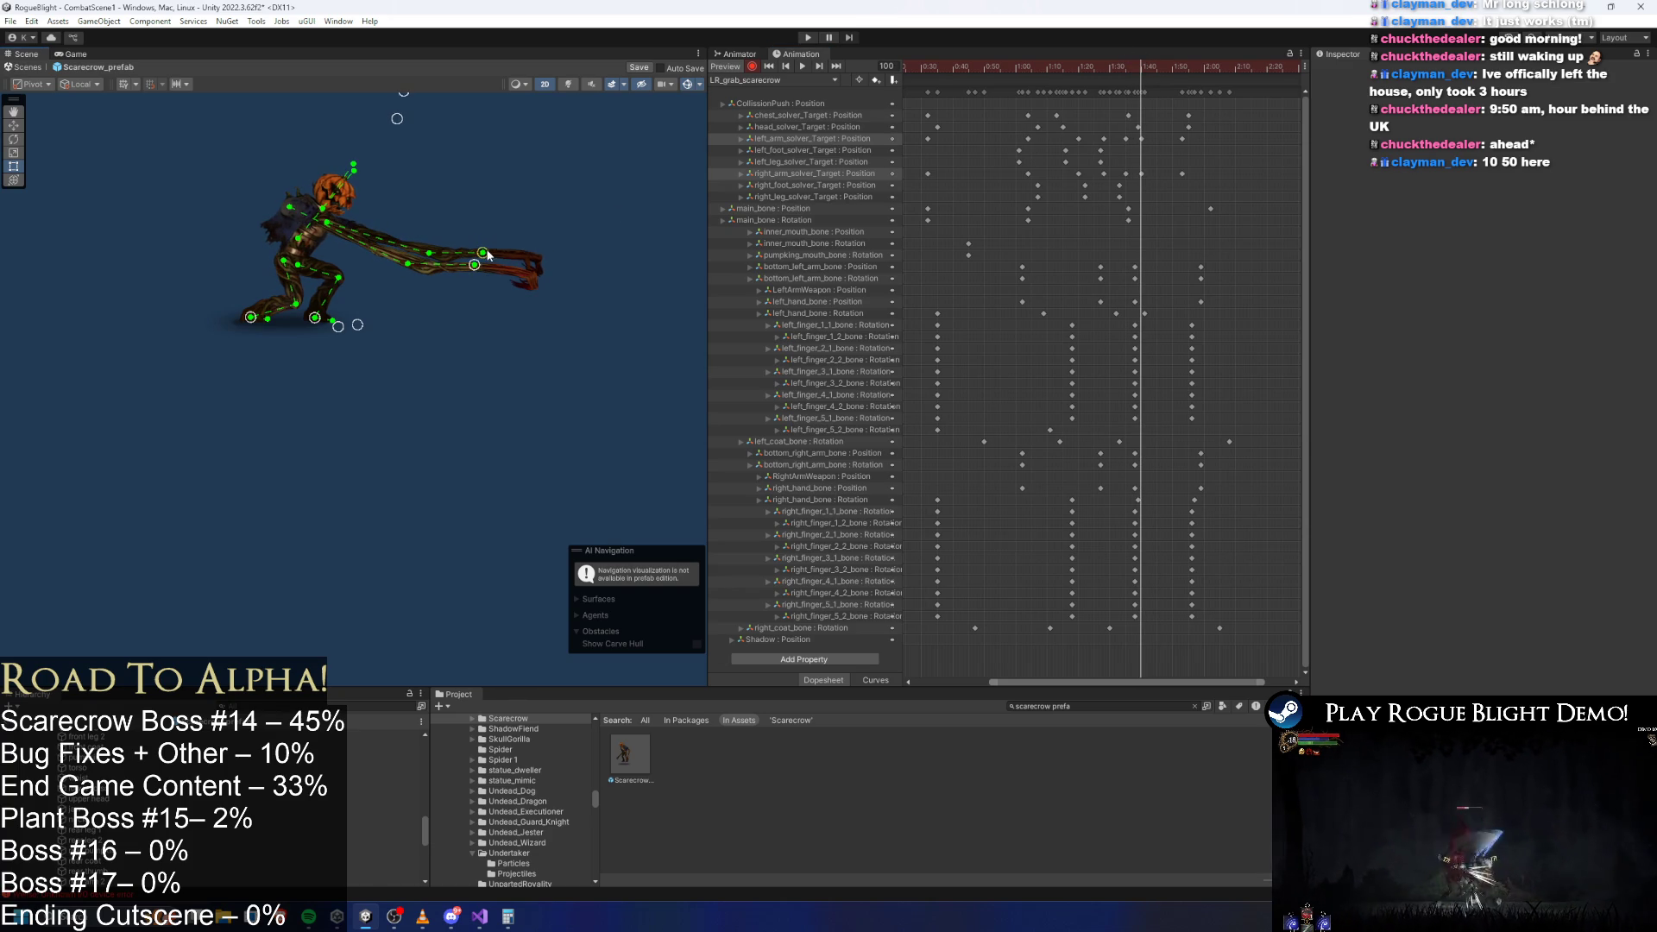
drag(1157, 67, 1190, 74)
key(space)
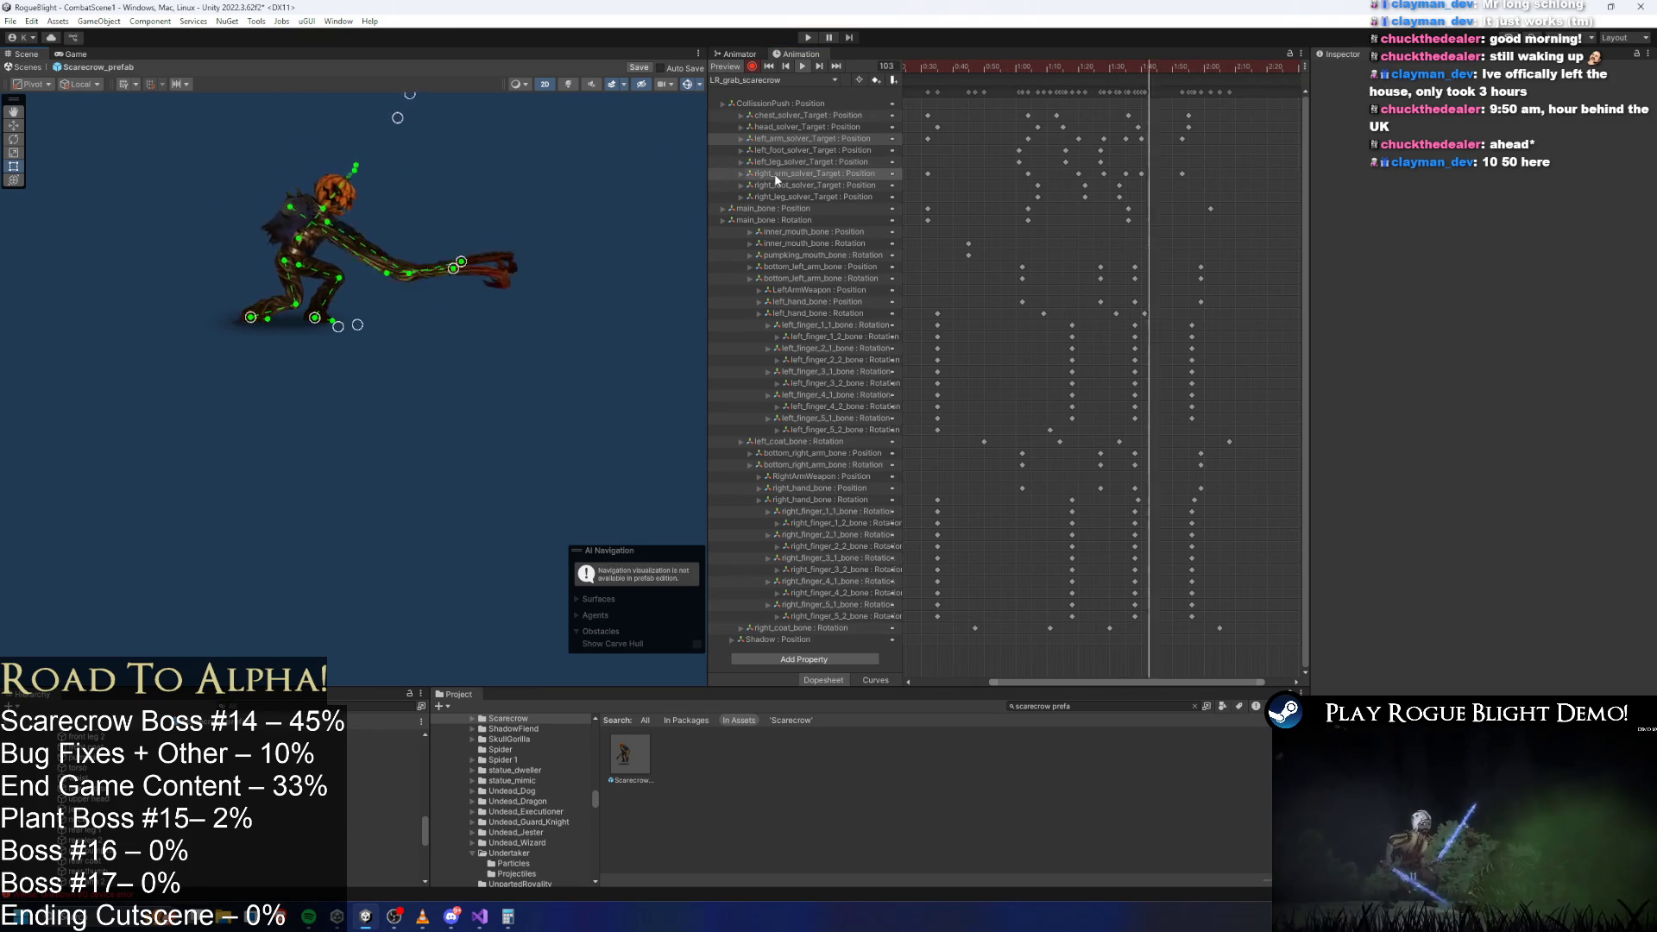
click(1127, 69)
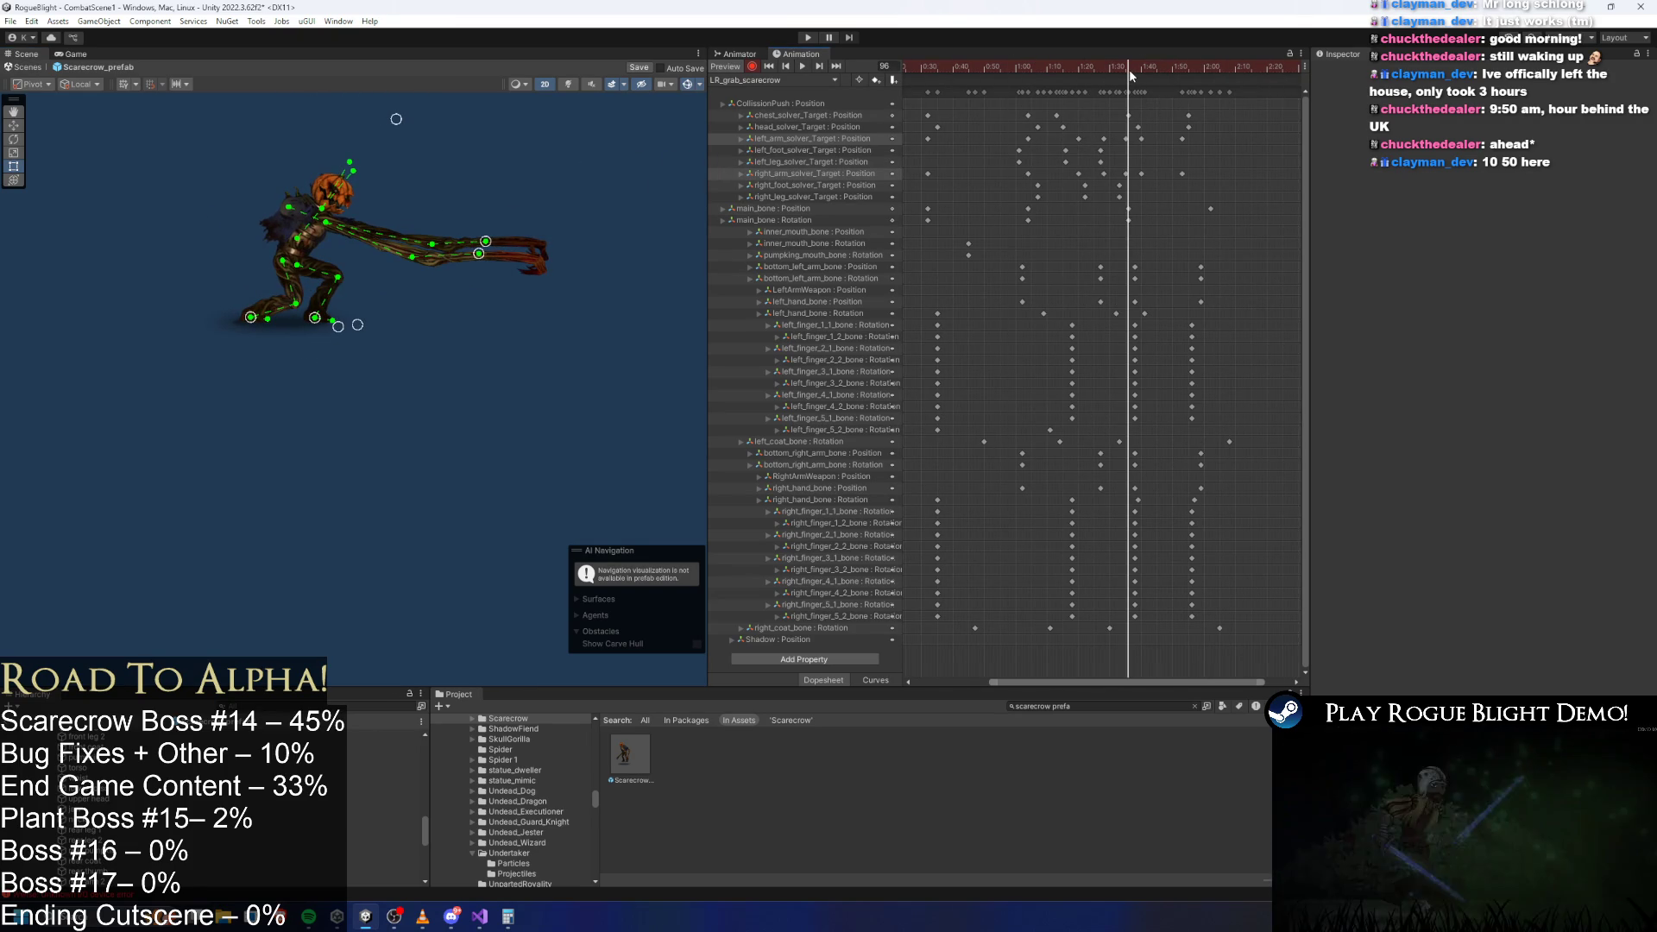
scroll(473, 241, up, 3)
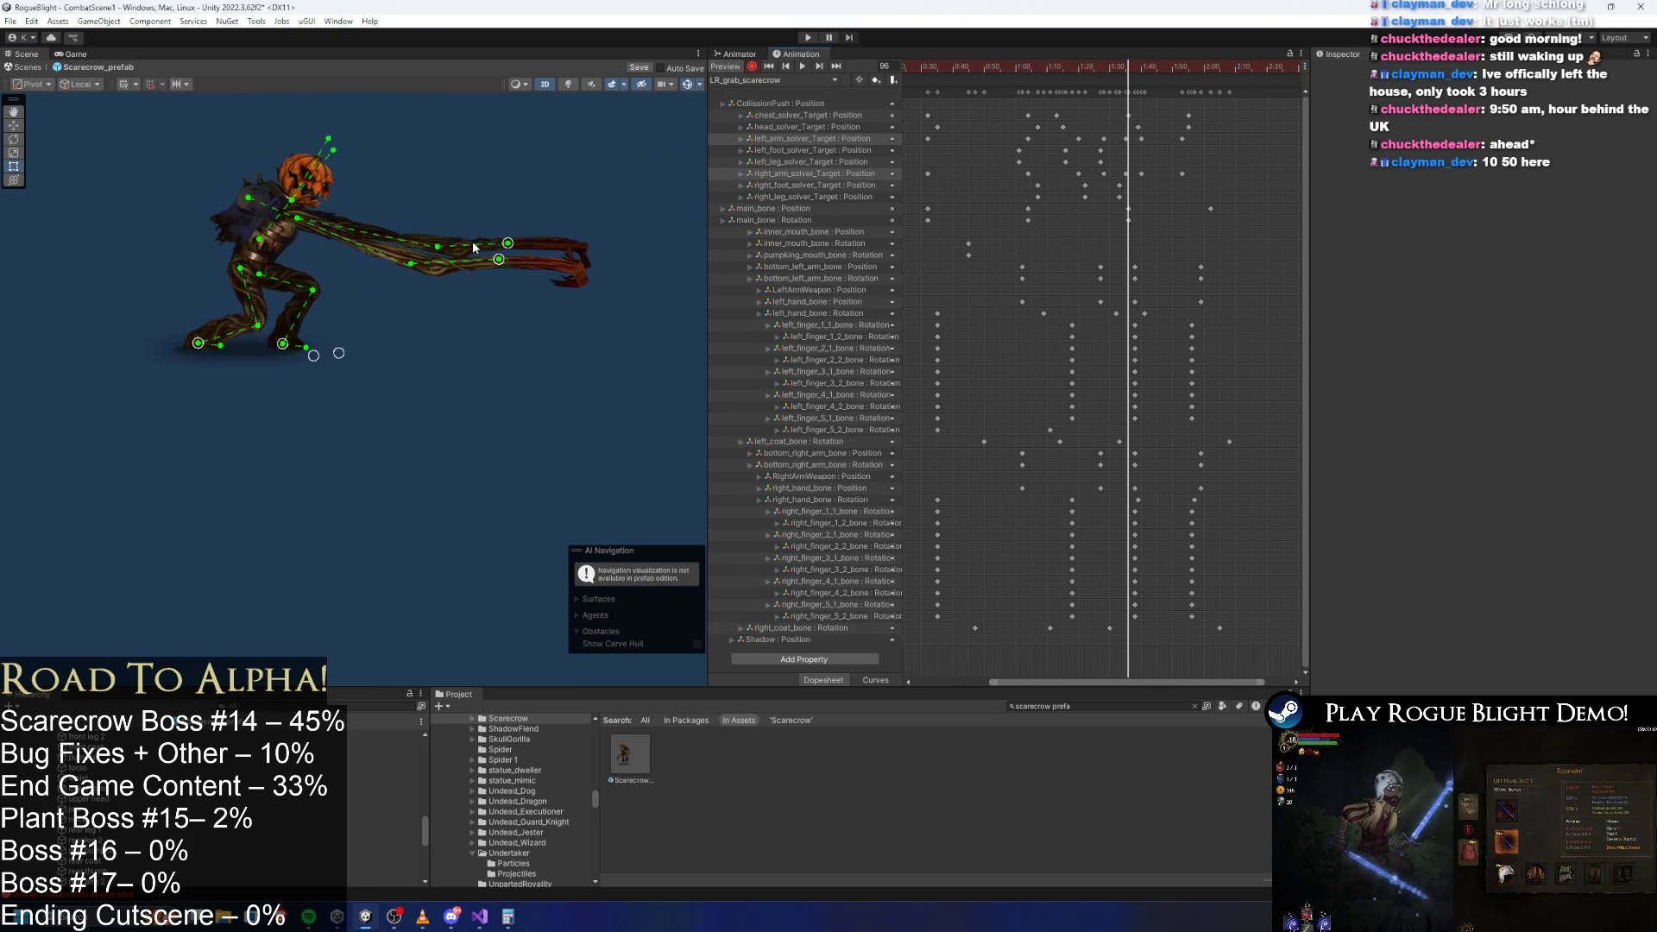
Rotate the scarecrow's lower arm bone downward, lowering the arm and hand further.
click(423, 278)
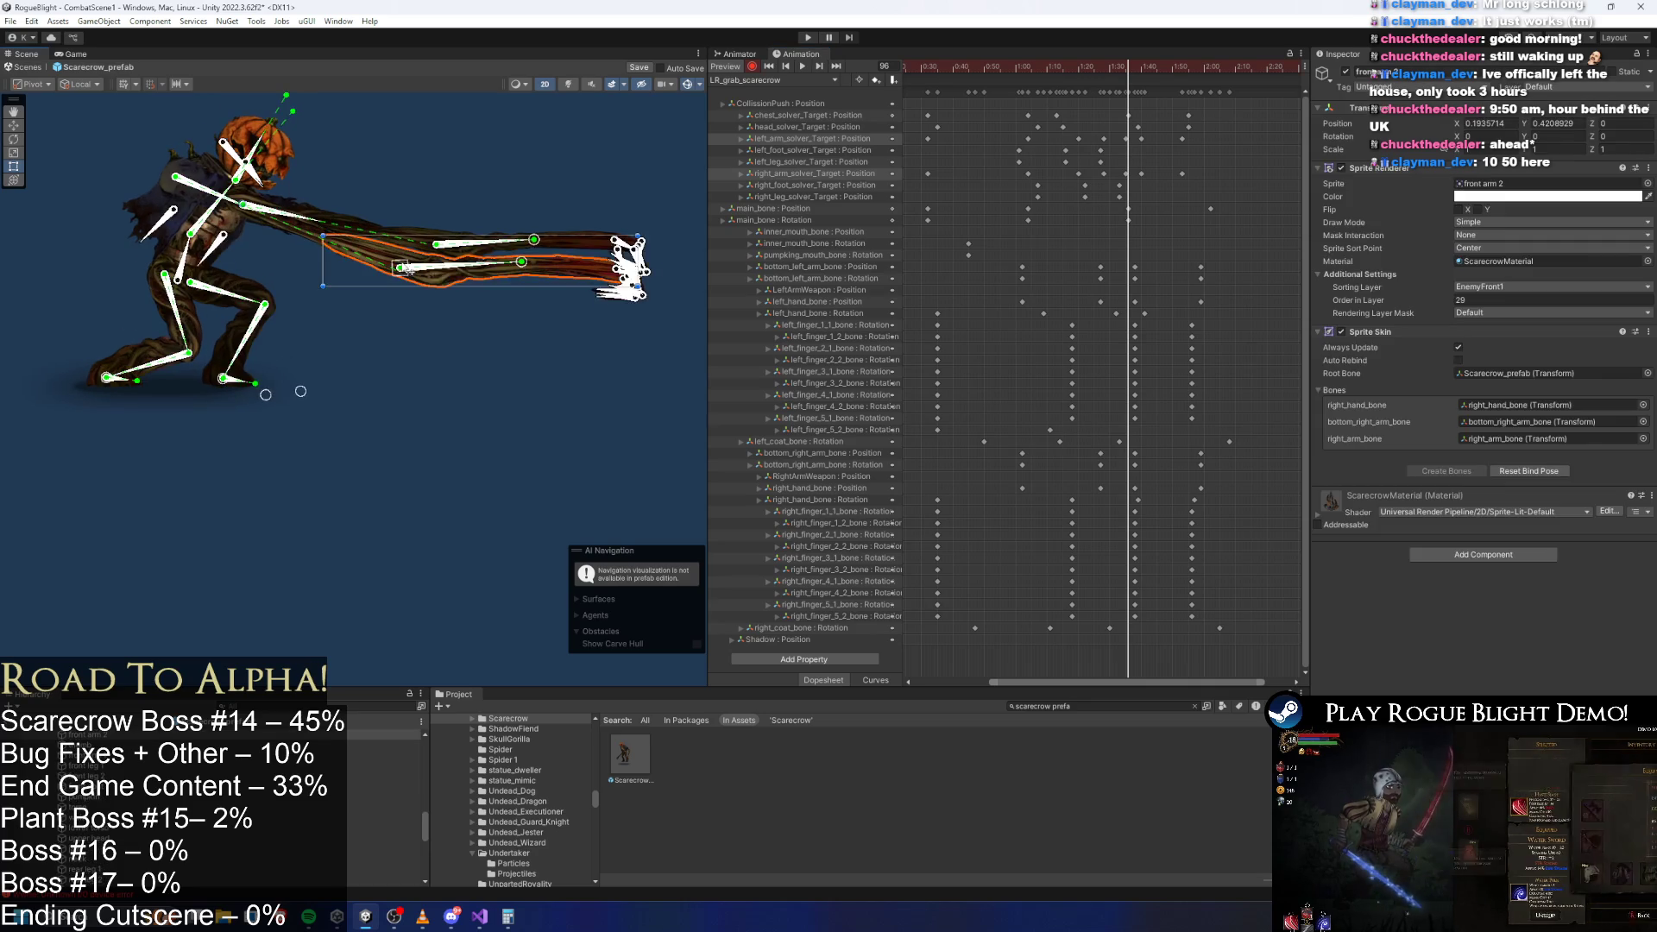
scroll(414, 278, up, 2)
drag(413, 280, 460, 245)
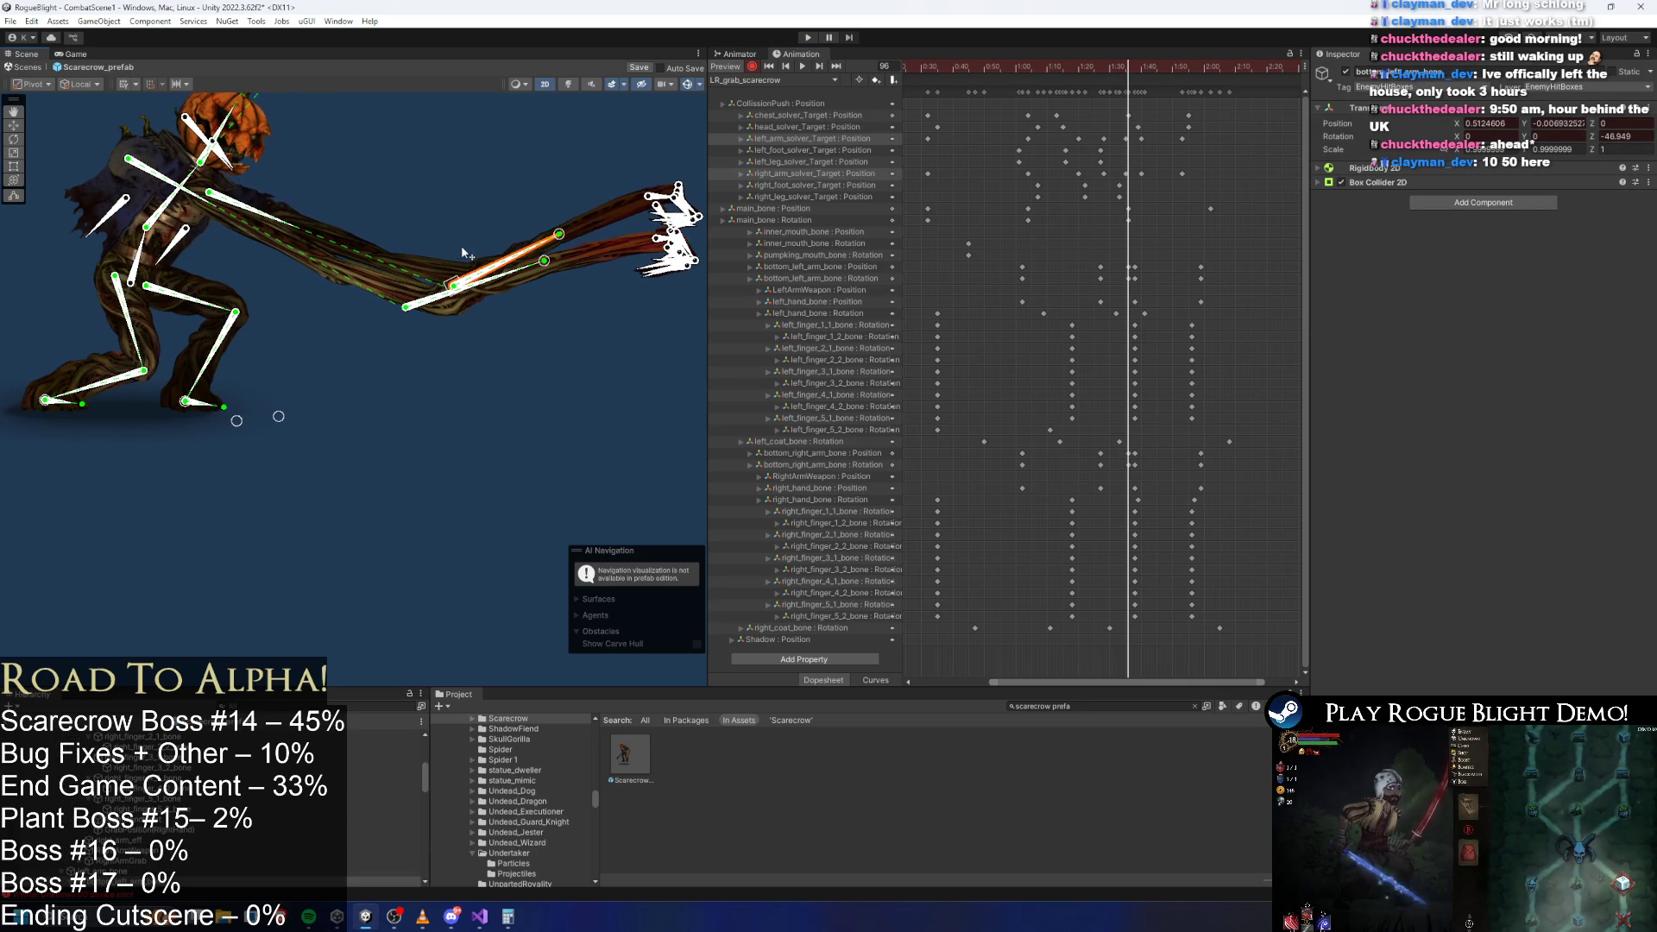
drag(406, 308, 412, 320)
Raise the upper arm bone and level it out horizontally around frames 97–98.
drag(1122, 267, 1136, 466)
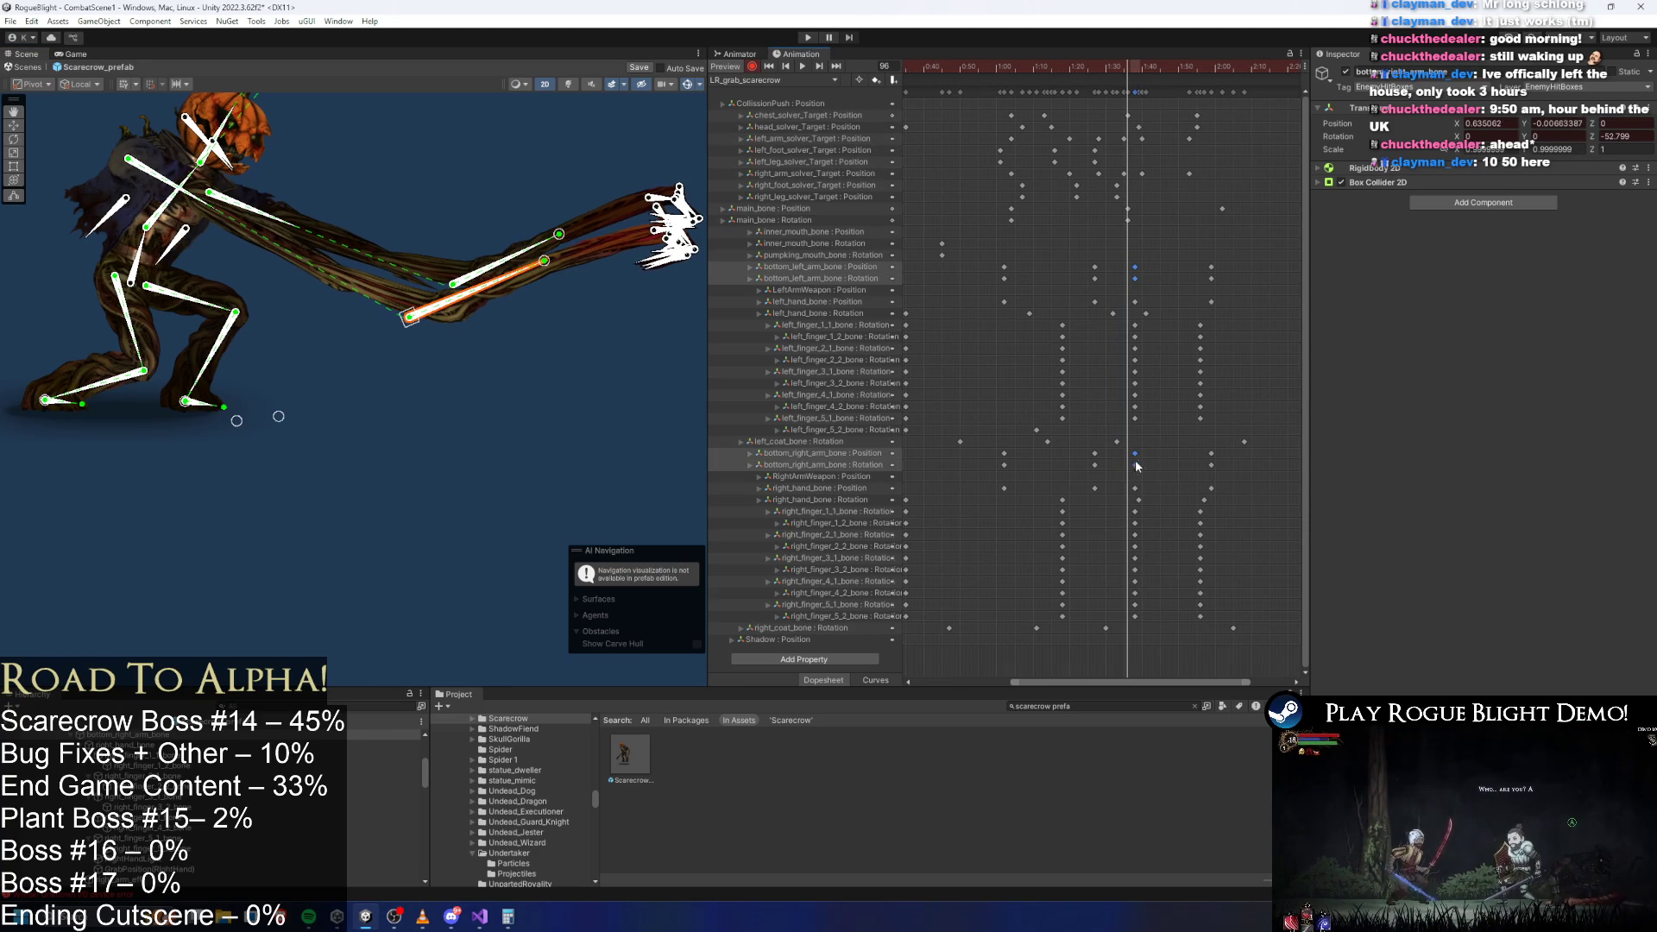
click(1174, 64)
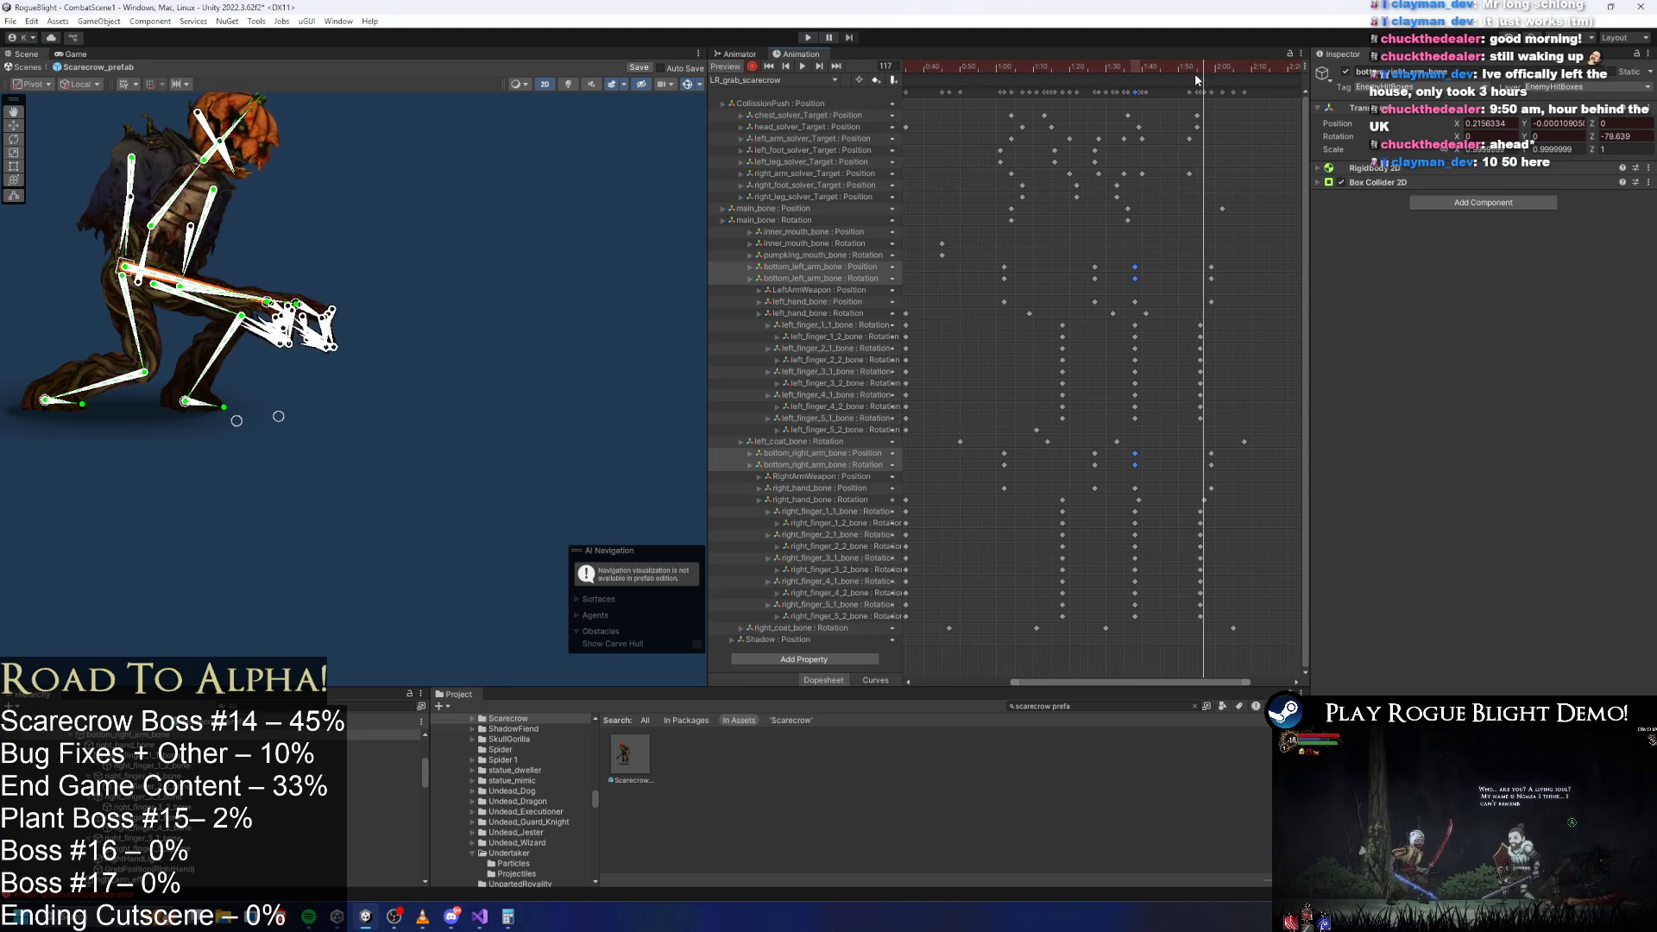
click(1094, 66)
drag(1096, 89, 1142, 74)
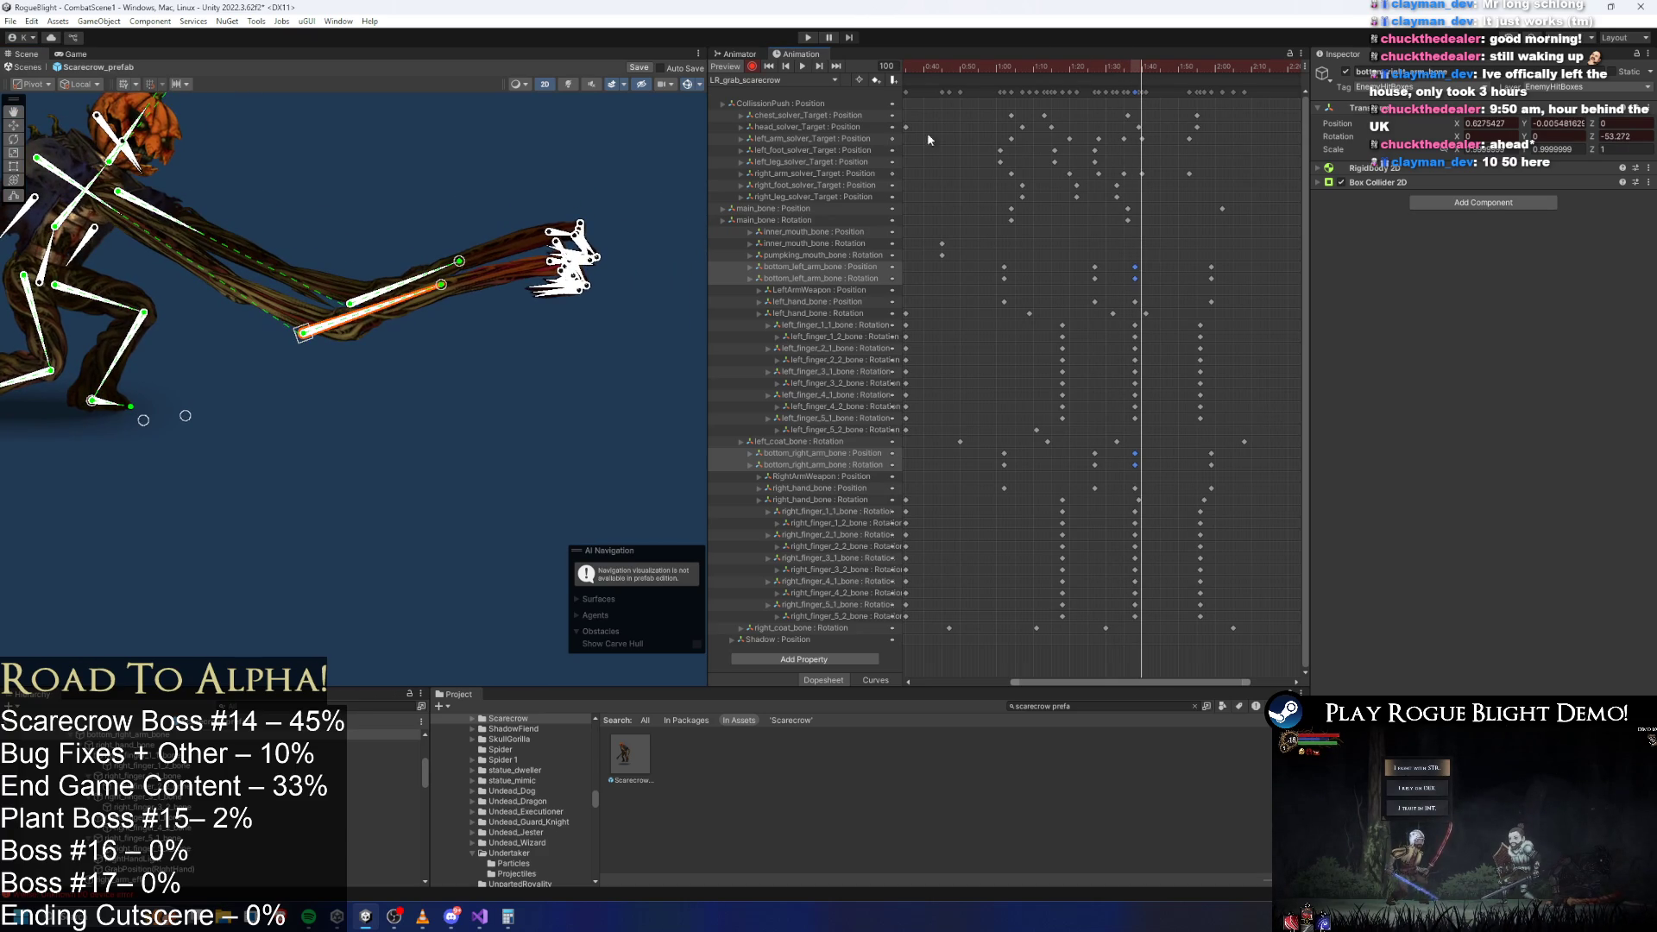
mouse_move(472, 264)
mouse_down()
mouse_move(499, 243)
mouse_move(482, 263)
mouse_up()
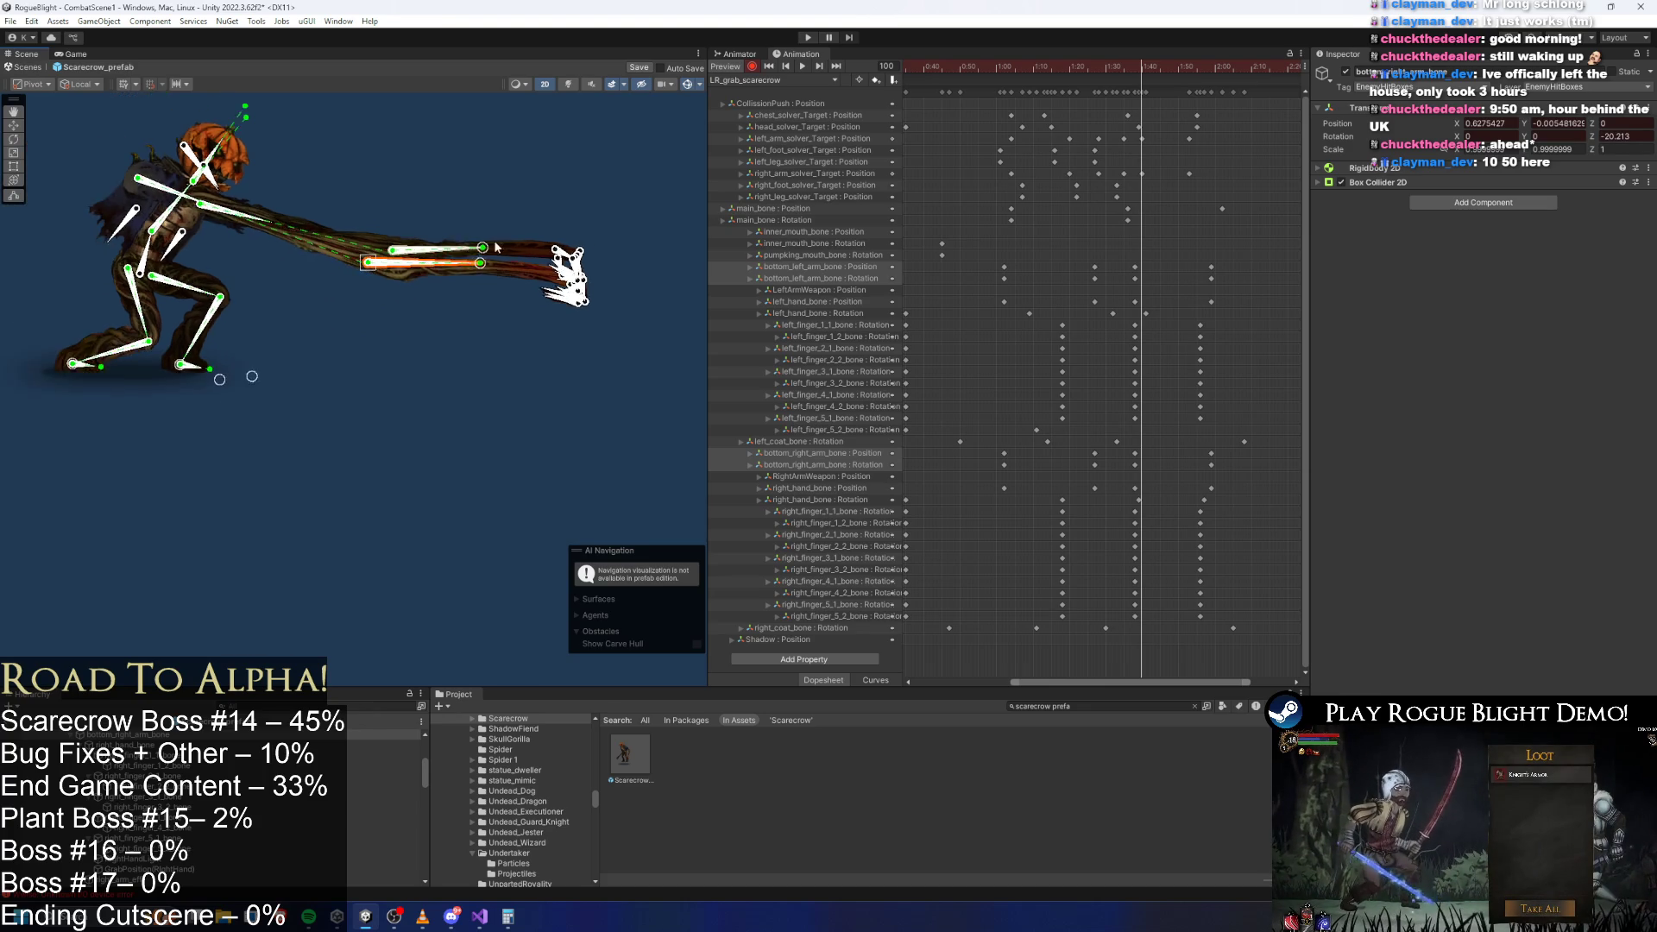
key(Left)
key(Up)
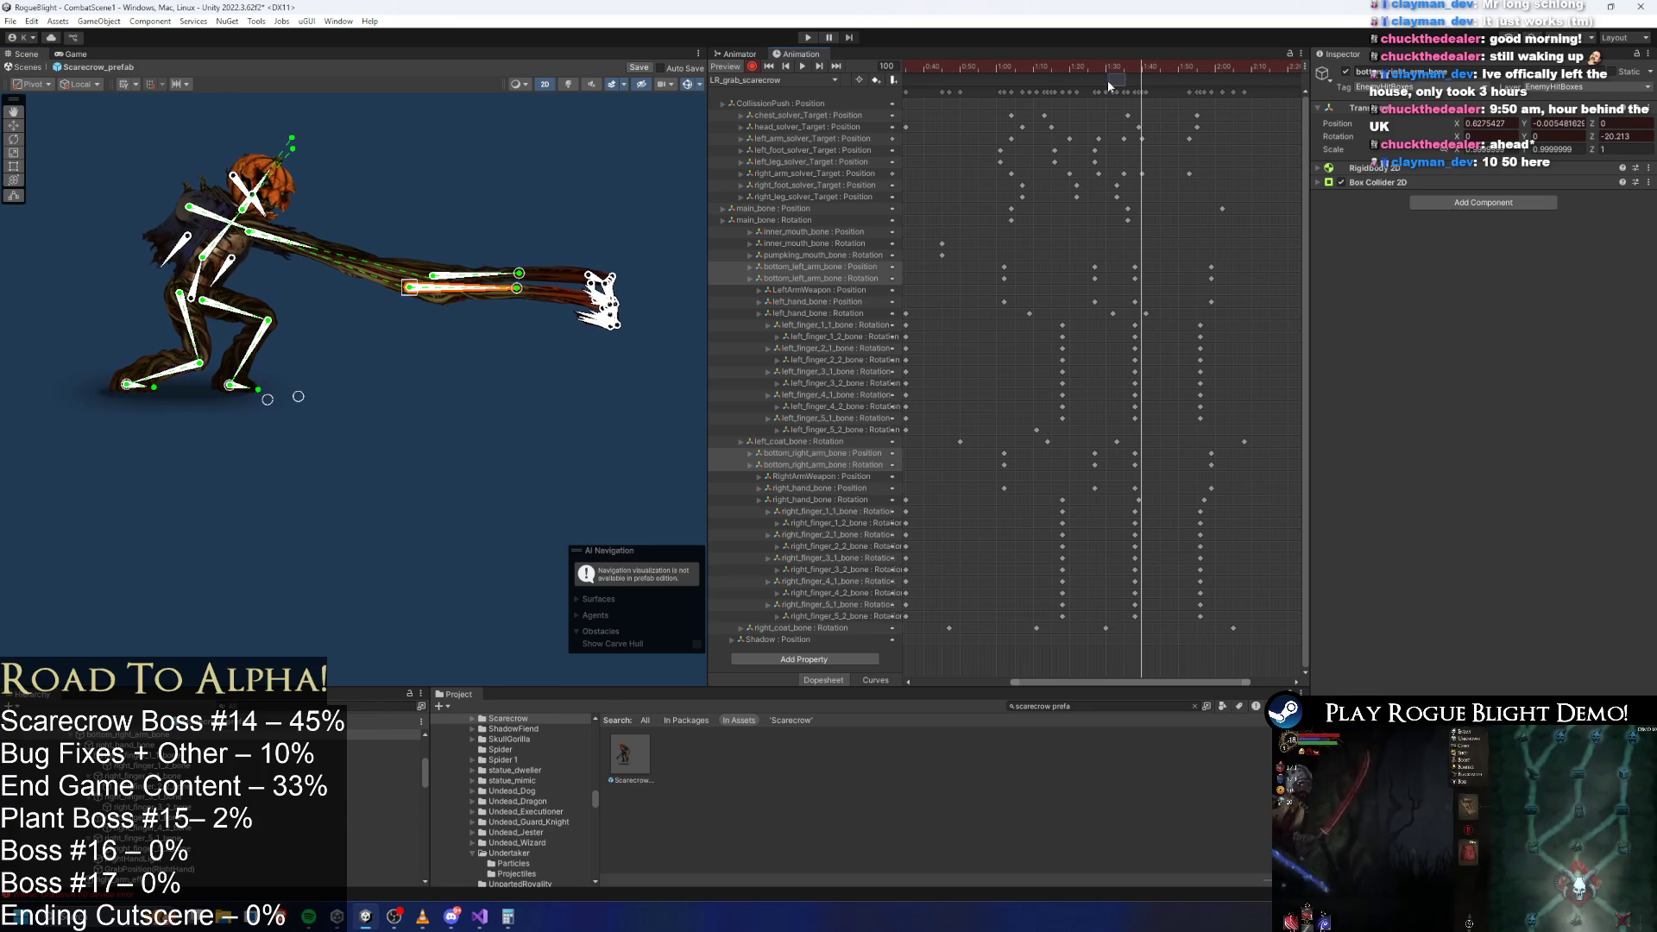
mouse_move(1097, 72)
mouse_down()
mouse_move(1150, 69)
mouse_move(1124, 79)
mouse_up()
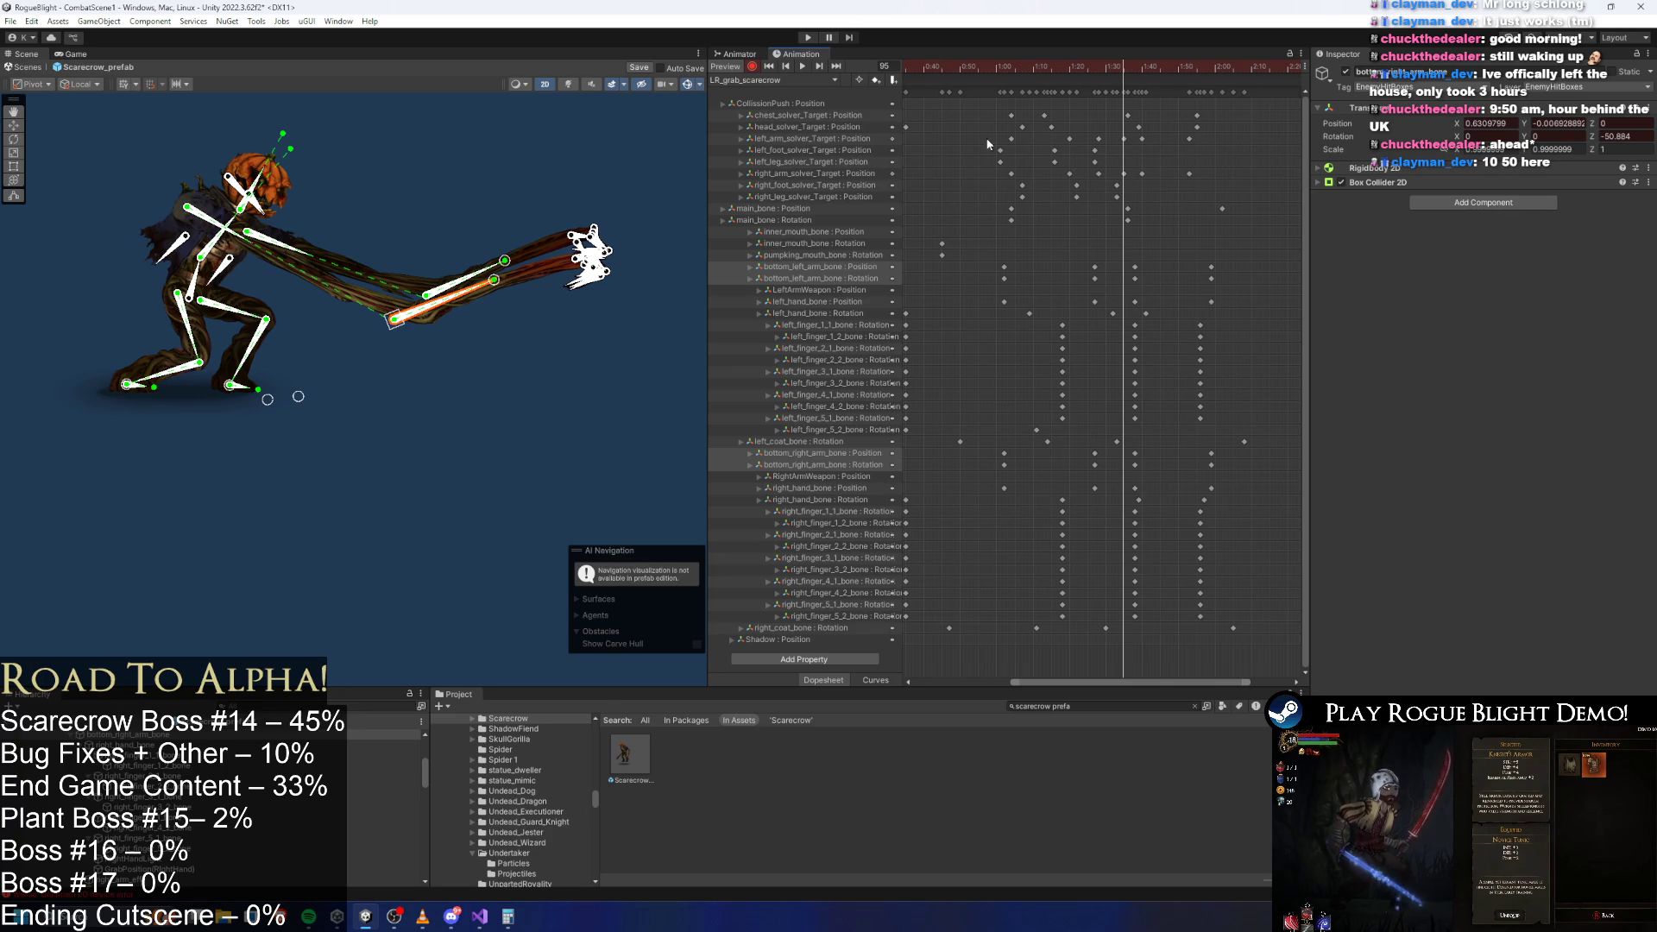
mouse_move(493, 279)
mouse_down()
mouse_move(511, 302)
mouse_move(519, 278)
mouse_up()
Move the bottom_left_arm_bone keys onto frame 100 and preview the grab, checking frames 87–92.
mouse_move(1163, 76)
mouse_down()
mouse_move(1114, 77)
mouse_move(1143, 98)
mouse_up()
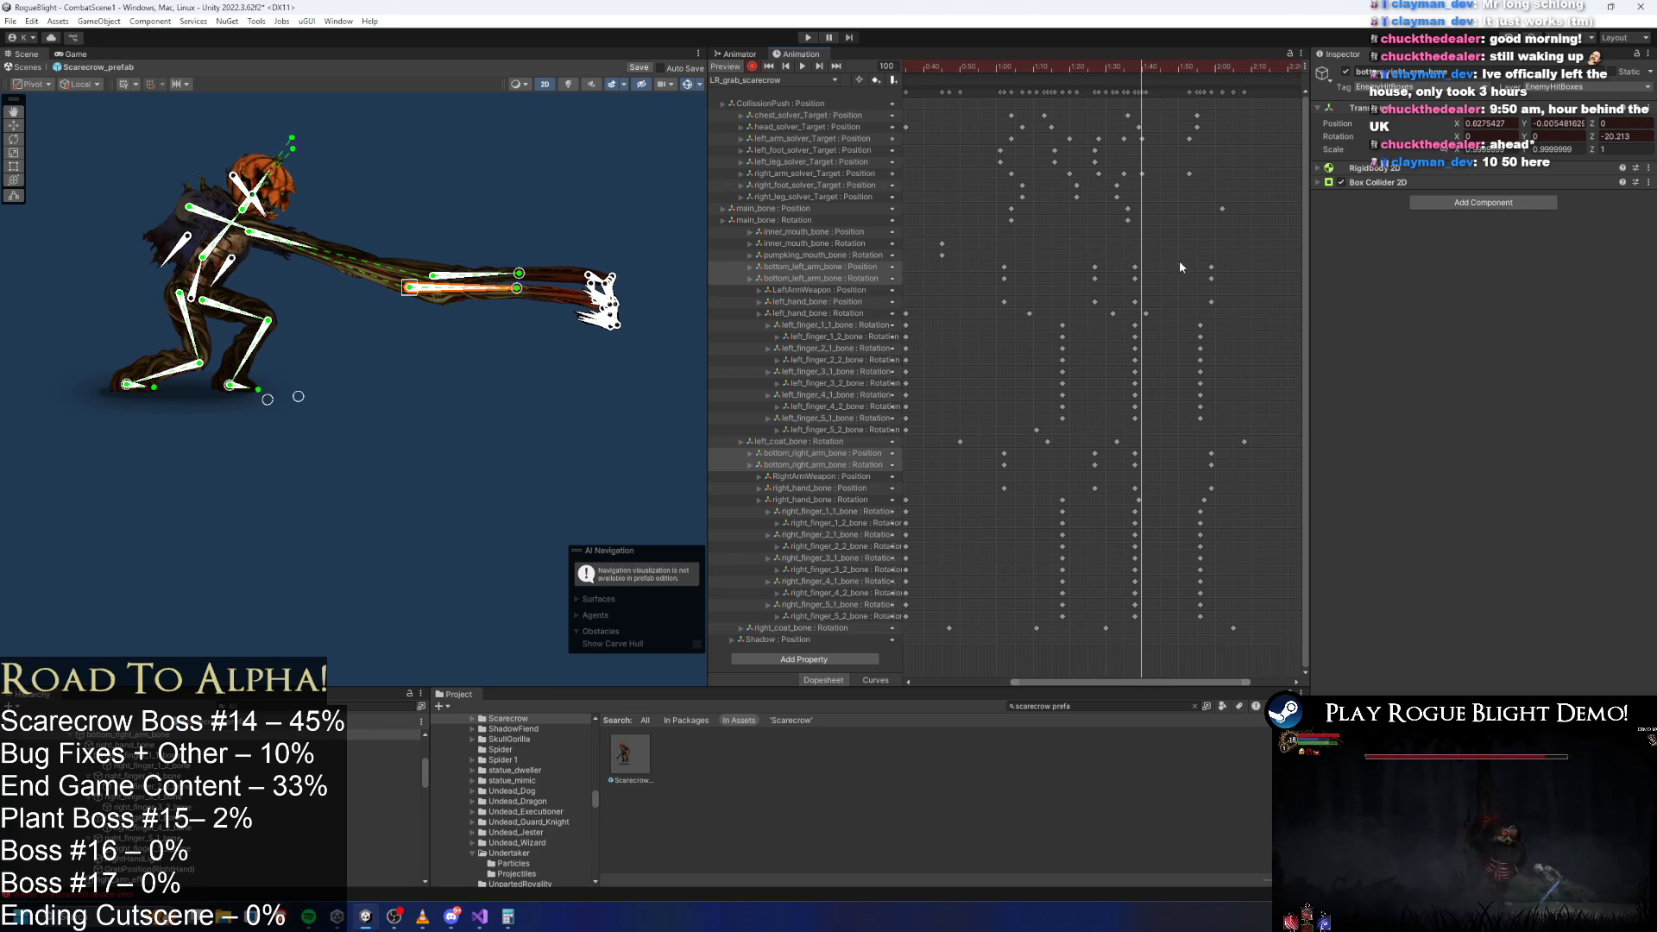
mouse_move(1167, 251)
mouse_down()
mouse_move(1129, 313)
mouse_move(1144, 302)
mouse_up()
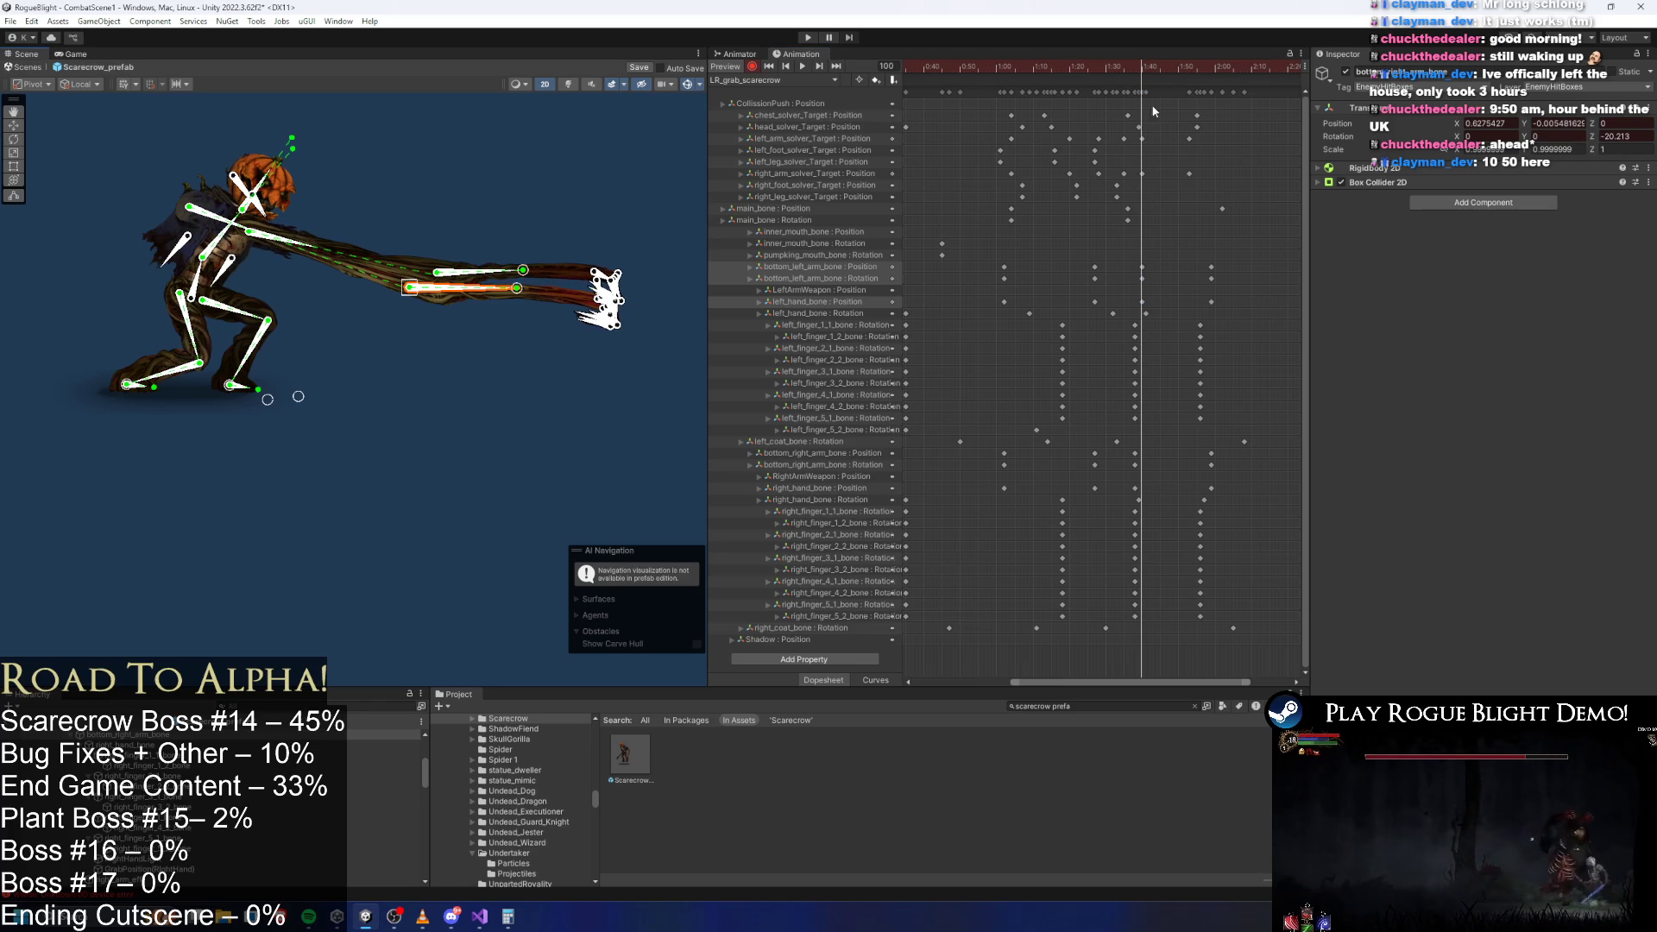
key(space)
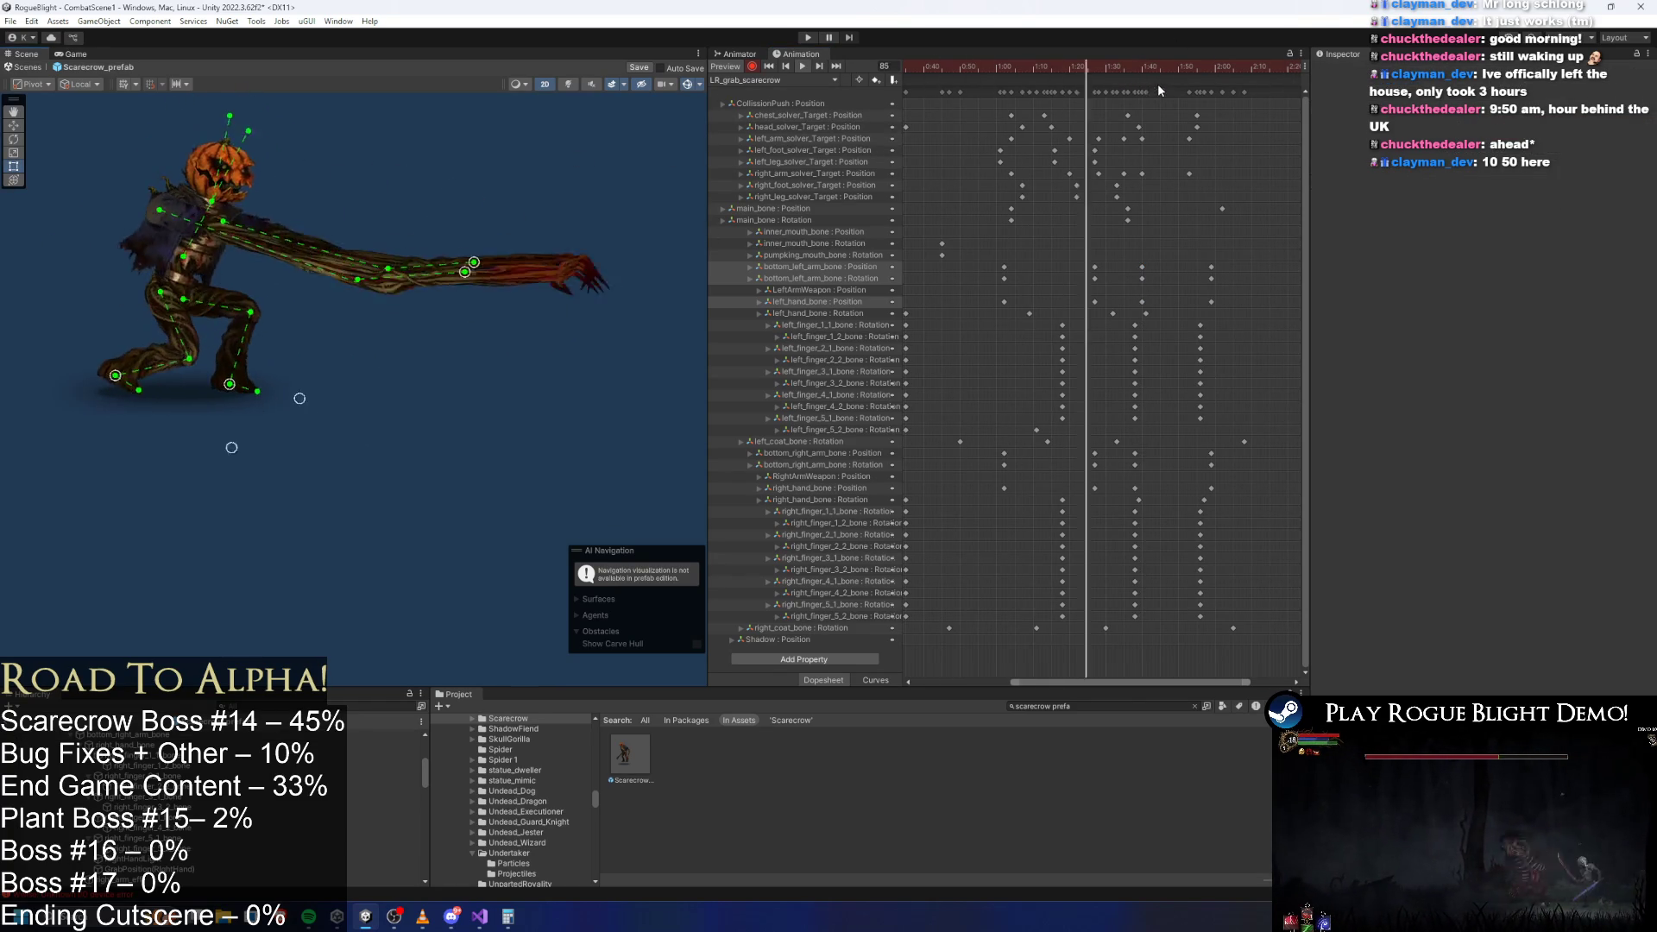
click(1114, 69)
mouse_move(1114, 70)
mouse_down()
mouse_move(1094, 69)
mouse_move(1124, 73)
mouse_up()
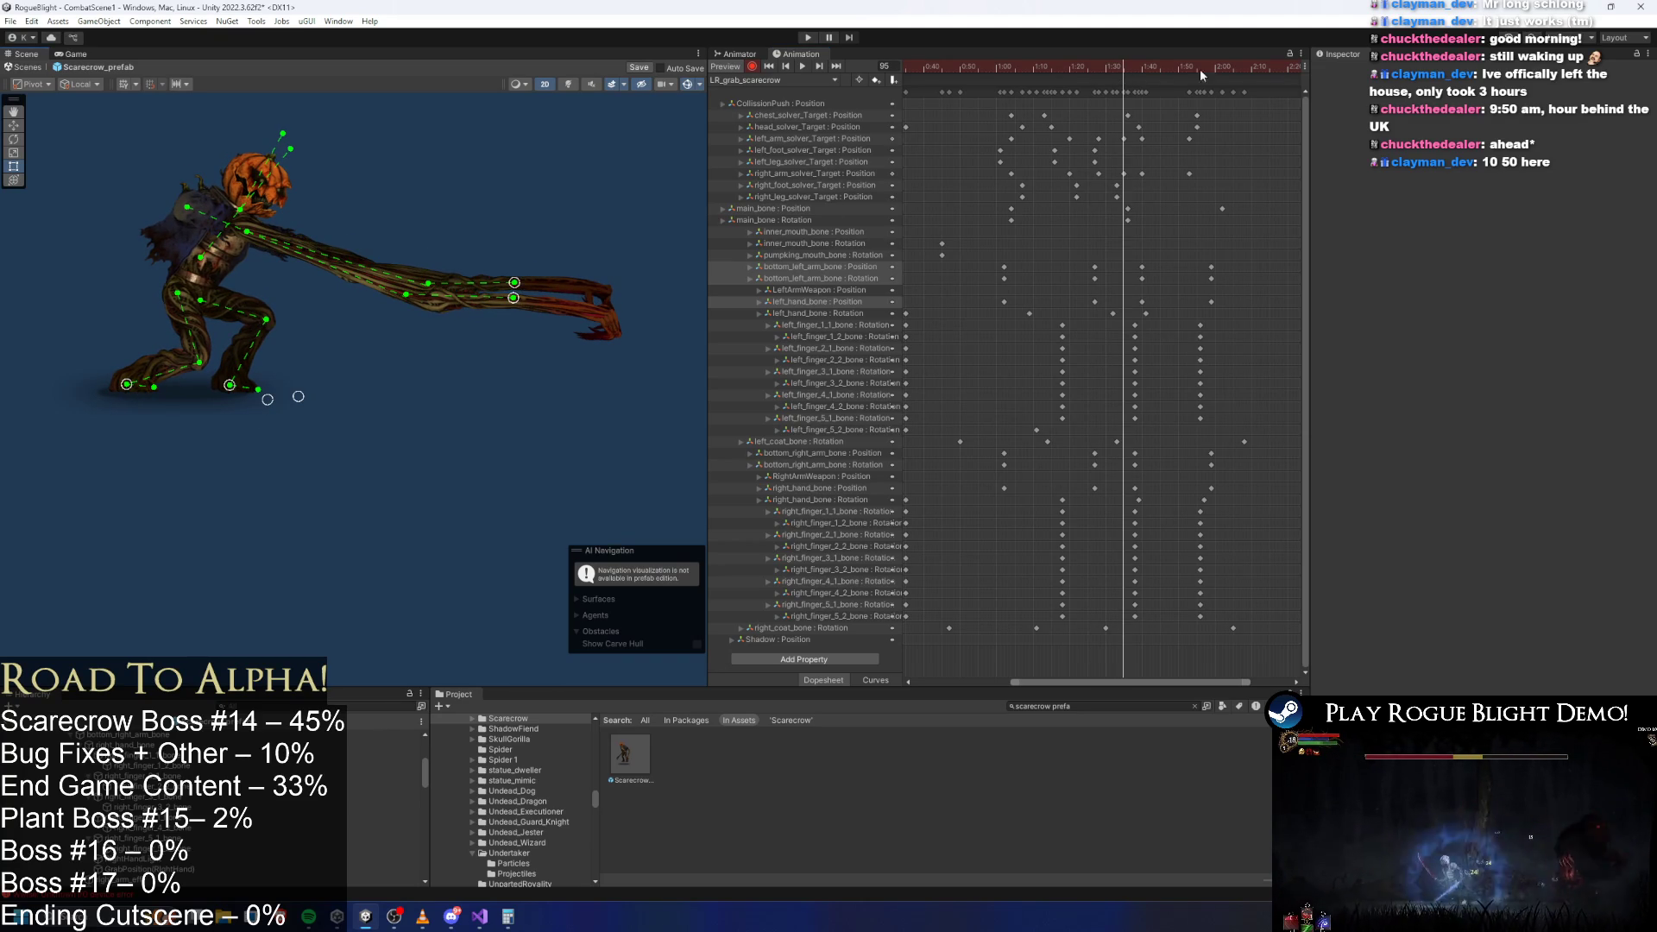
mouse_move(1123, 69)
mouse_down()
mouse_move(1062, 69)
mouse_move(1174, 90)
mouse_move(777, 138)
mouse_up()
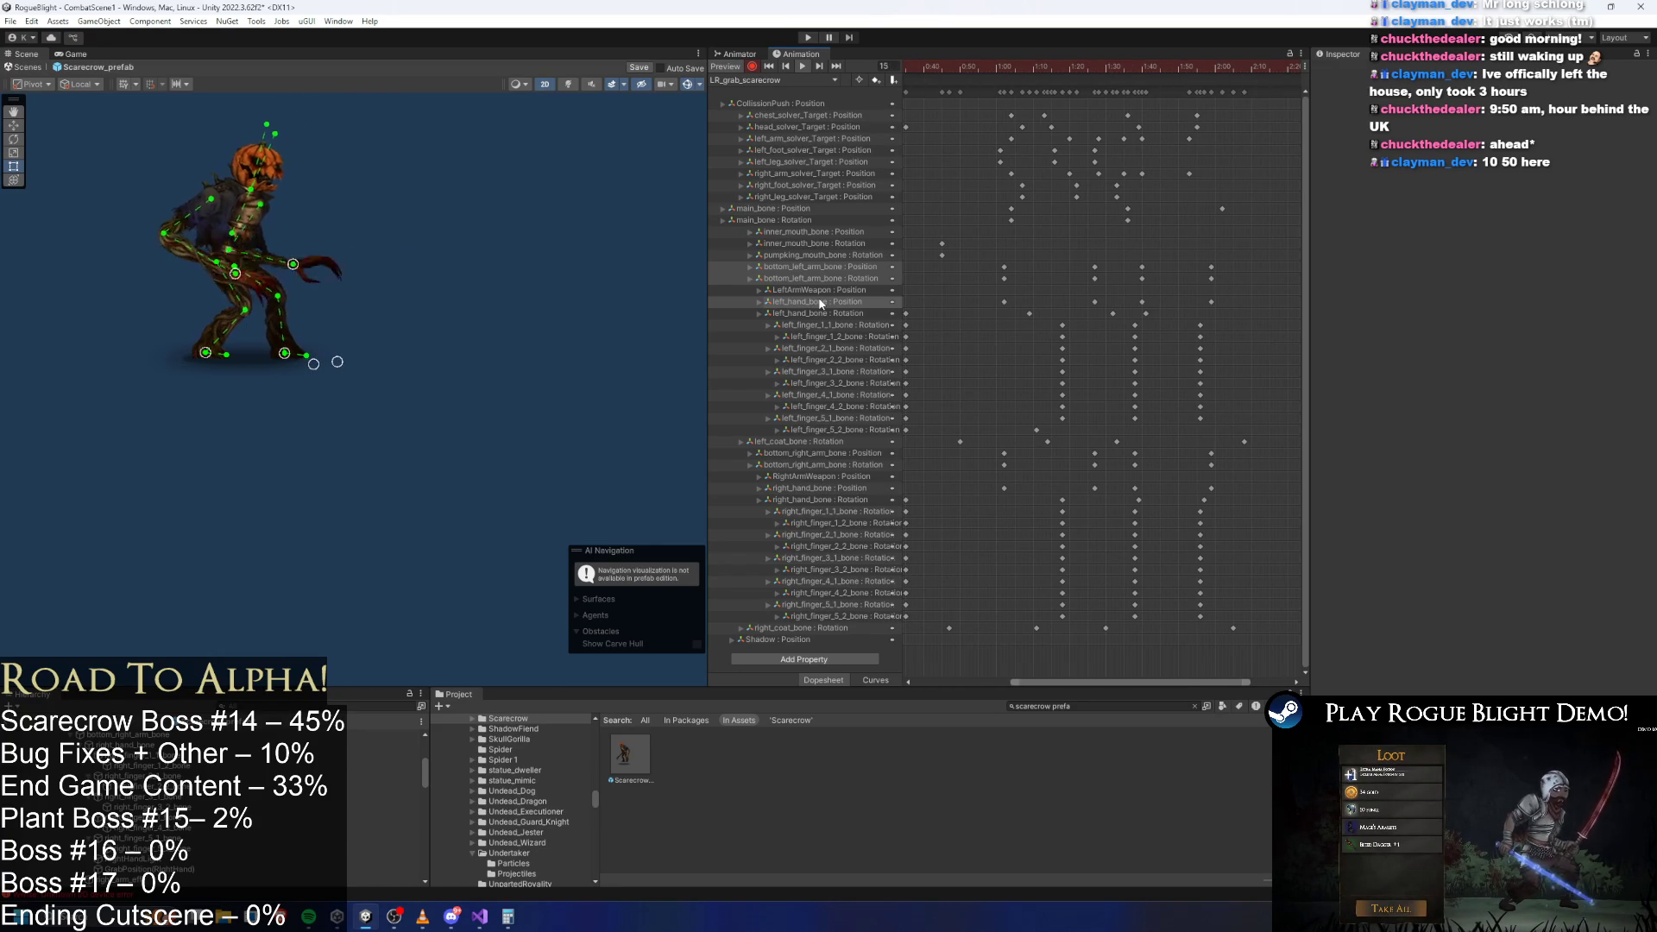
Select both arms' hand keyframes, clear the selection, scrub the grab preview, and open the Animator graph.
scroll(1086, 256, down, 3)
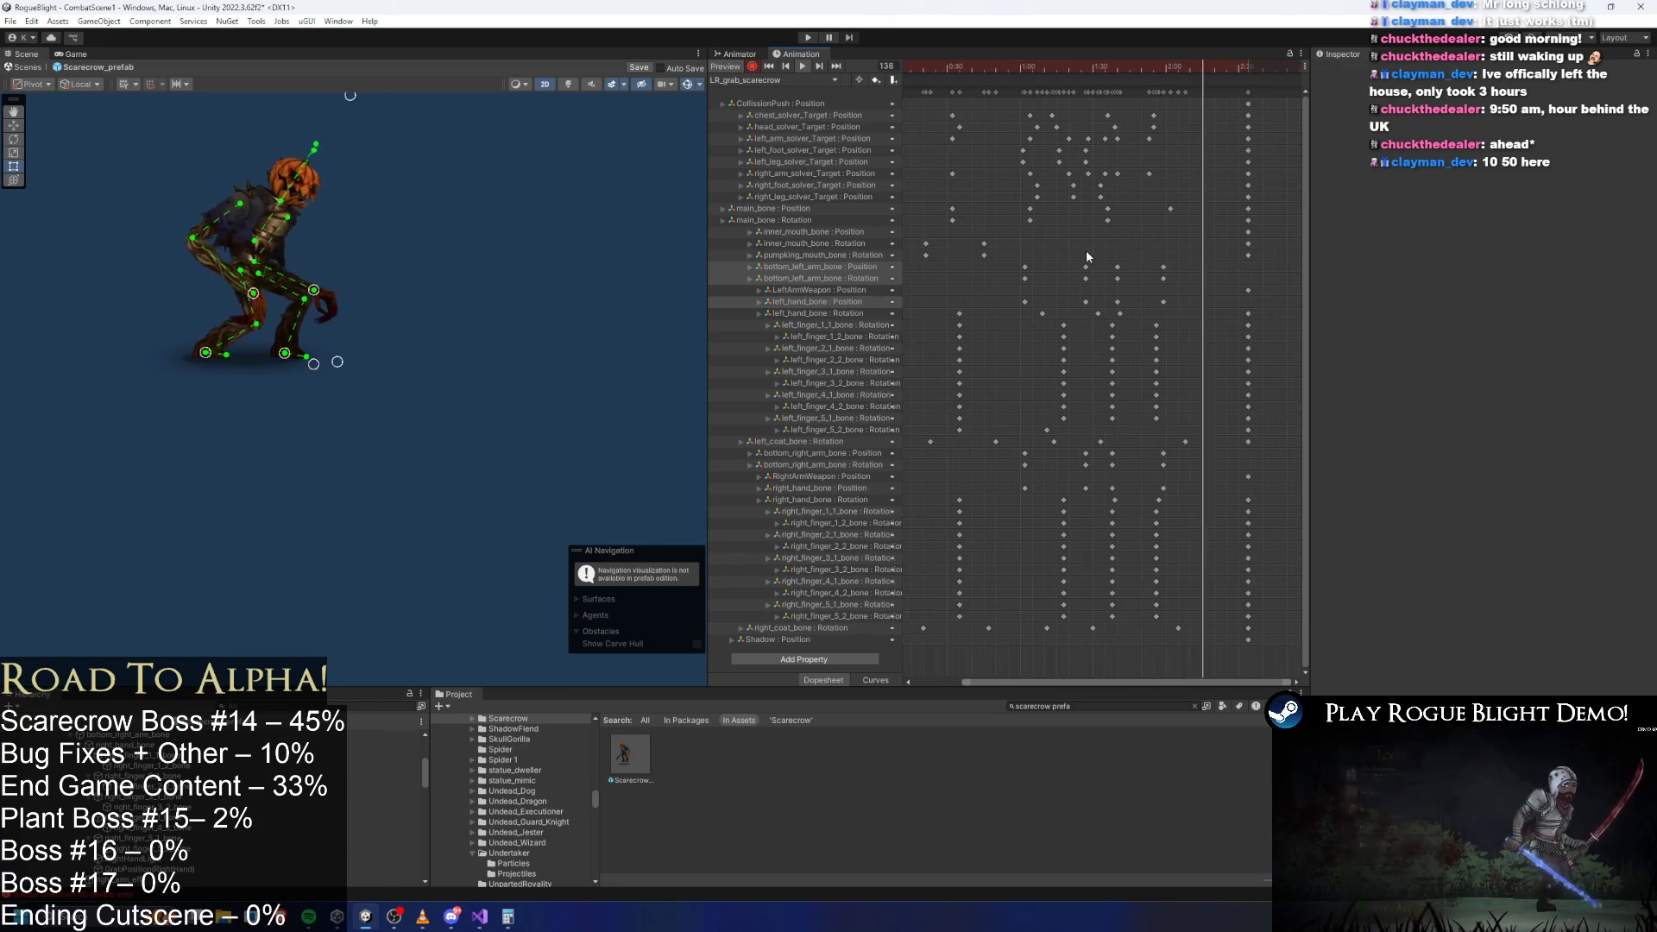
drag(1156, 272, 1131, 309)
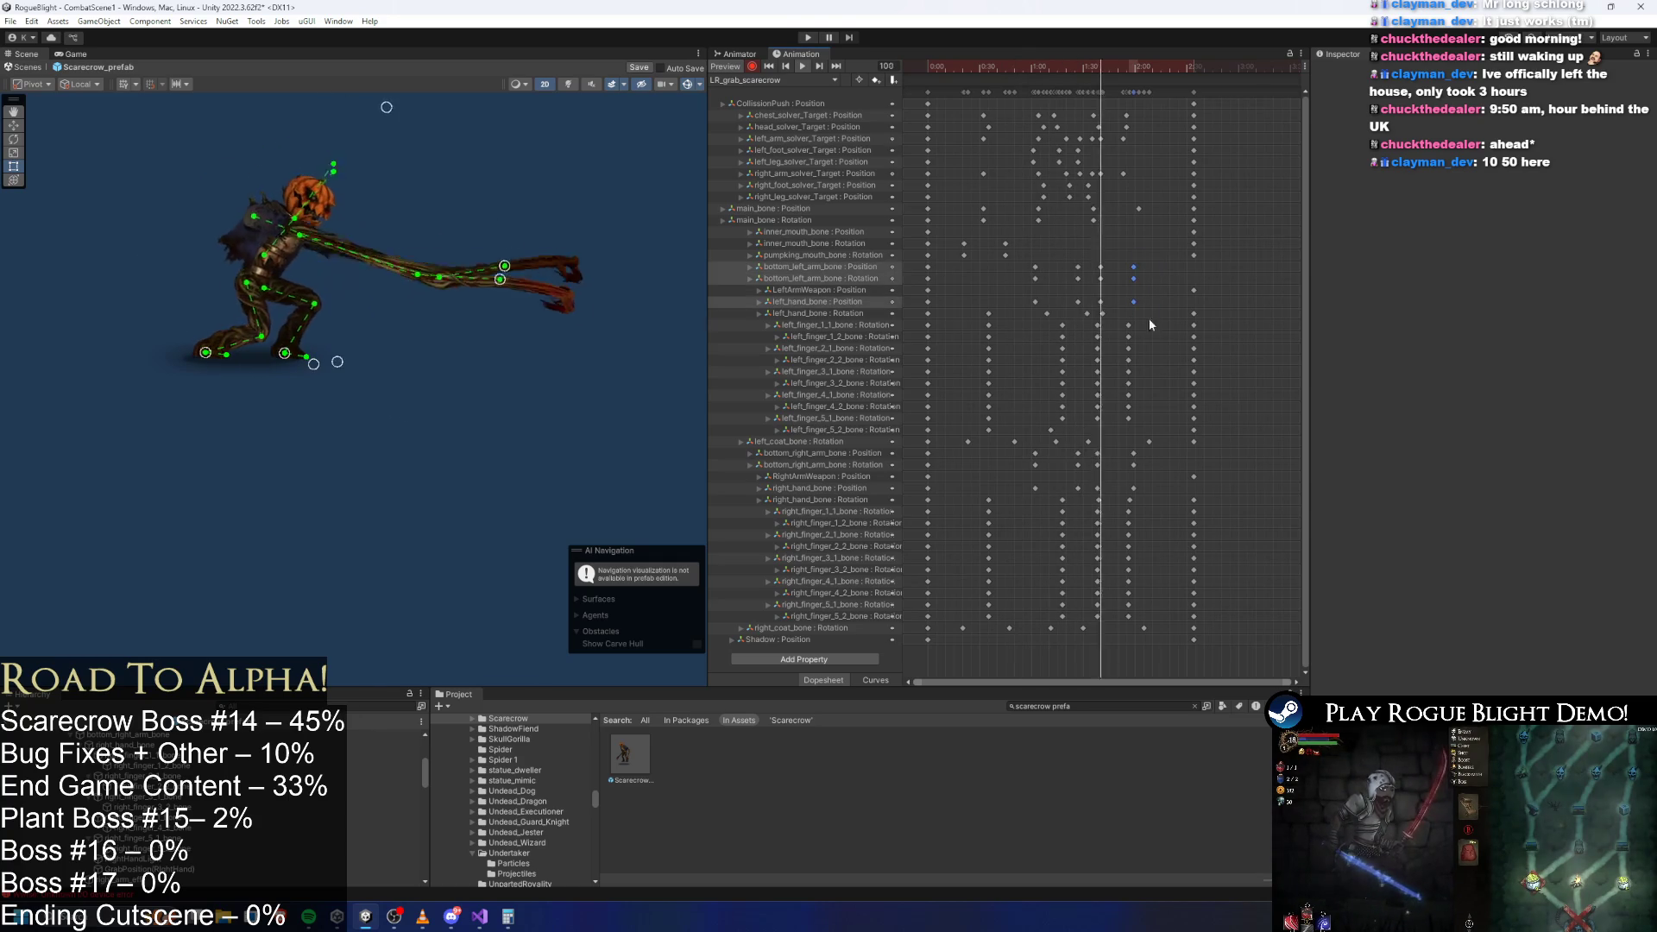
drag(1134, 492, 1134, 494)
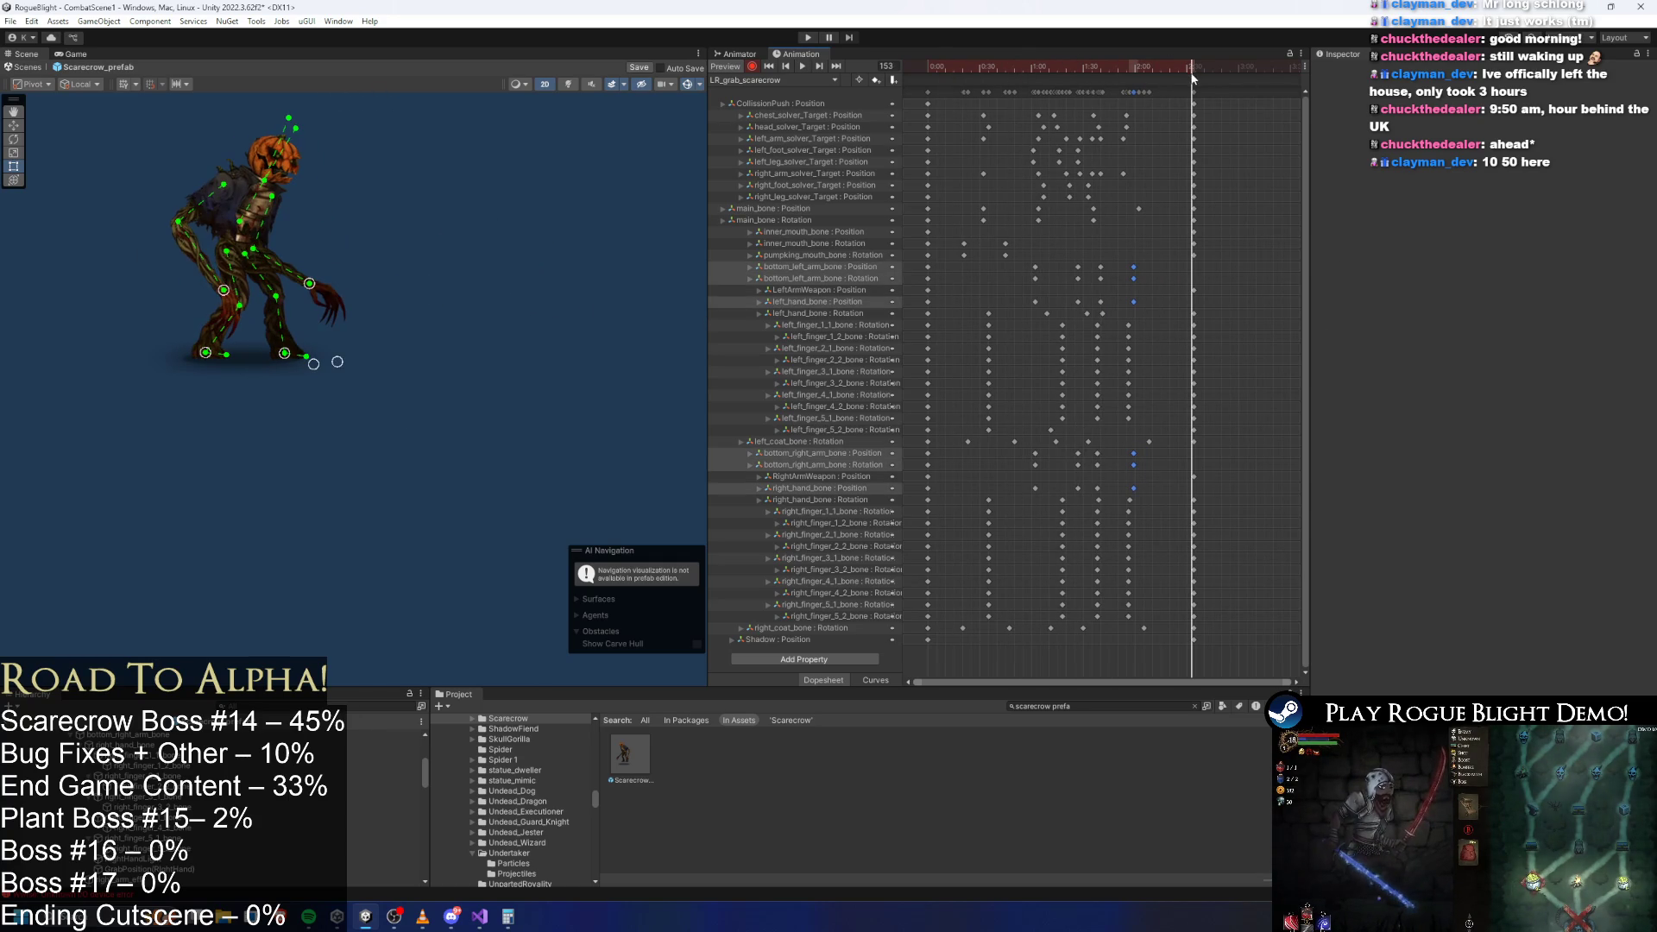
click(1237, 239)
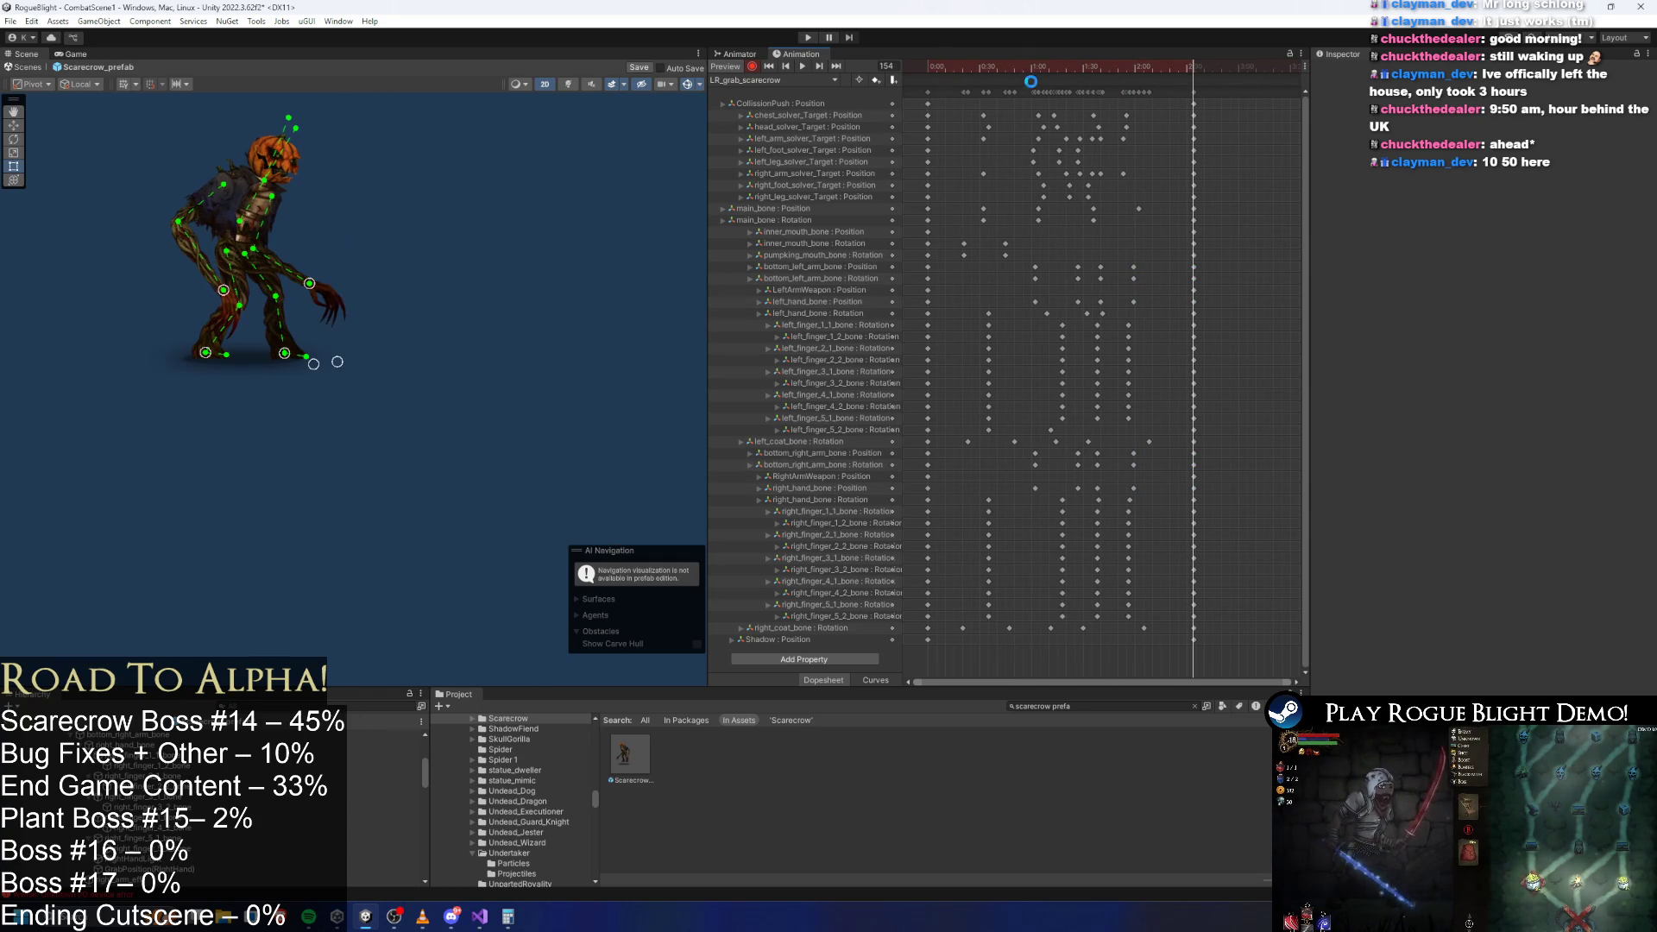
mouse_move(1042, 71)
mouse_down()
mouse_move(1117, 72)
mouse_move(1098, 71)
mouse_up()
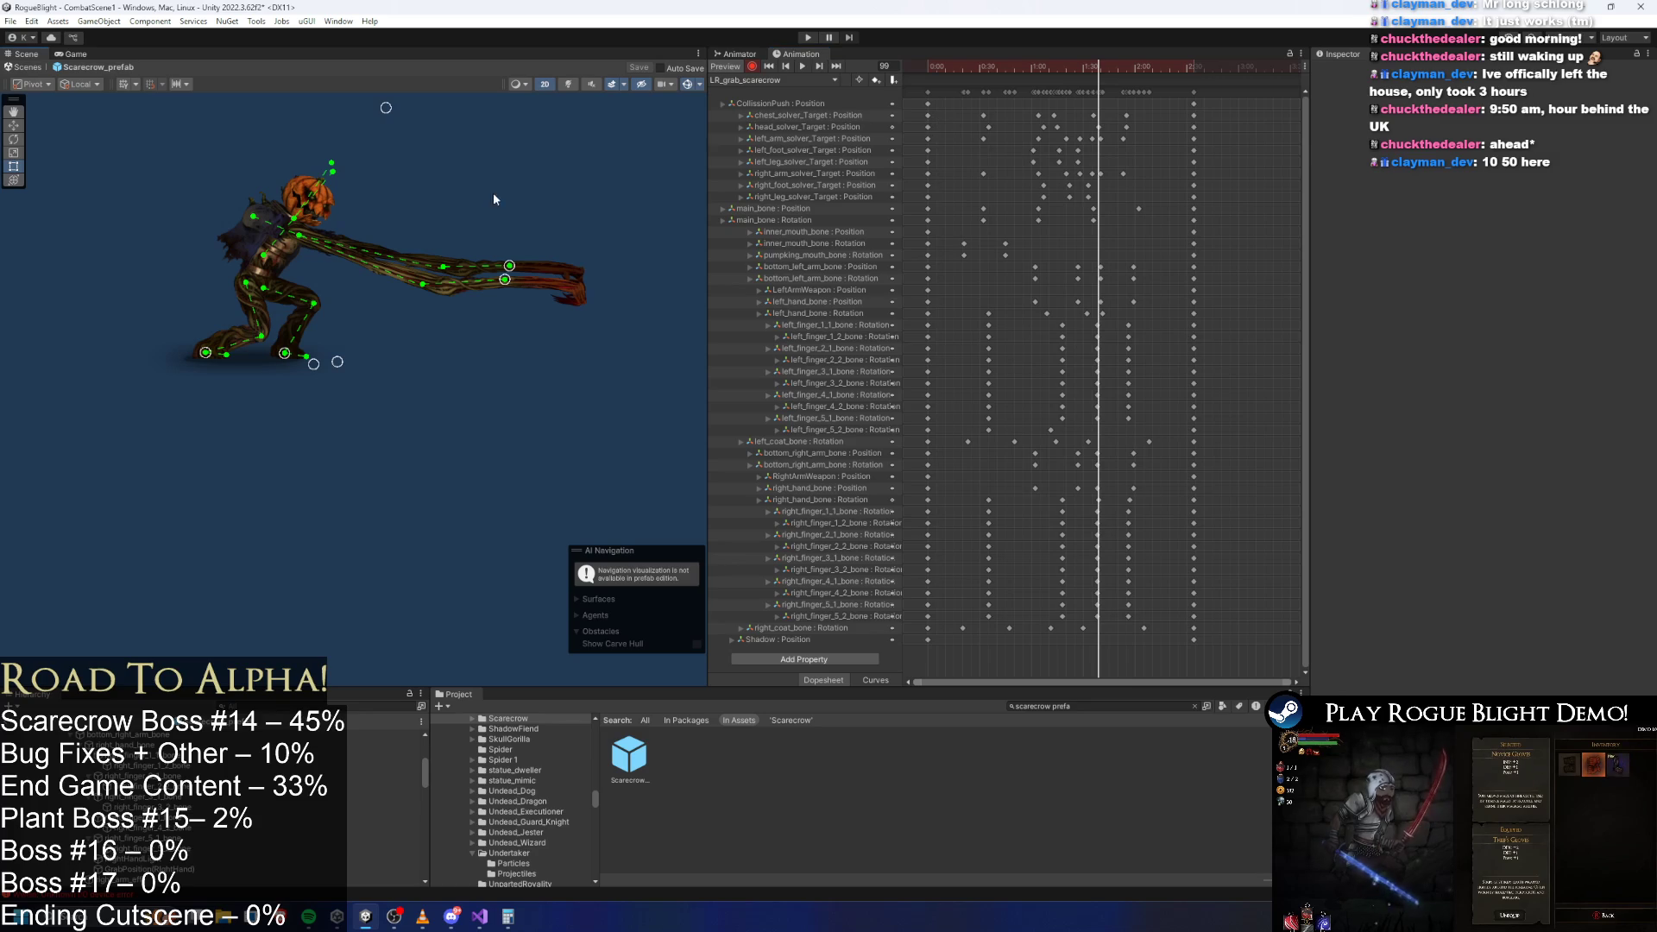
click(740, 53)
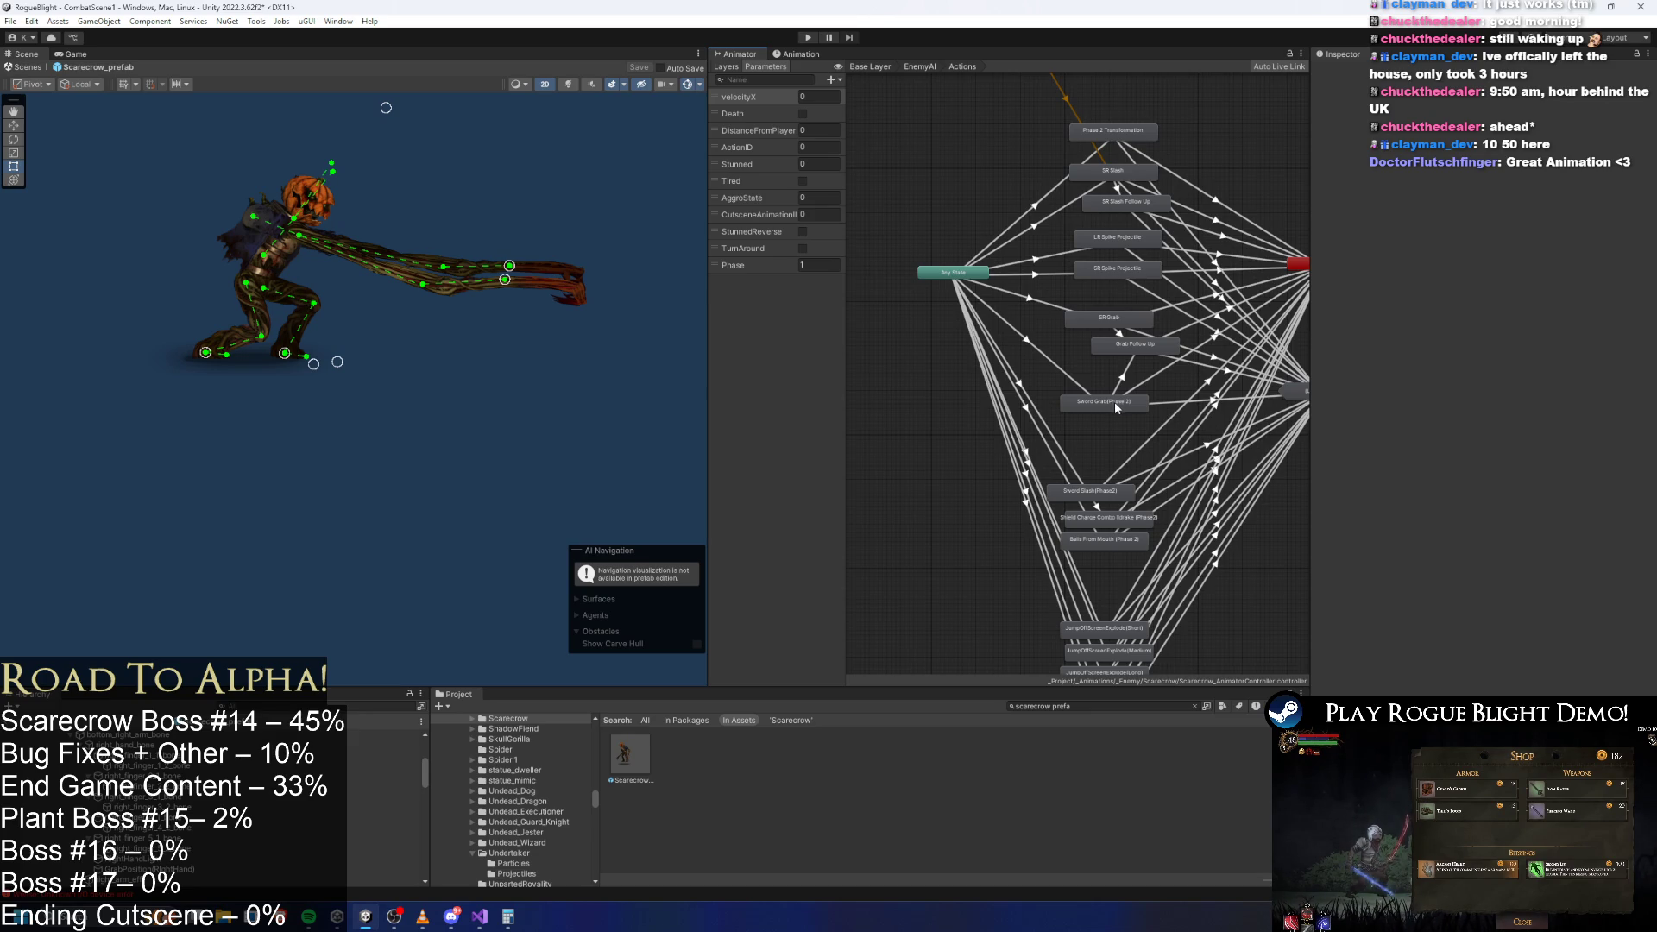
Assign LR_grab_scarecrow as the Motion of the Sword Grab (Phase 2) state.
drag(1115, 401, 1115, 391)
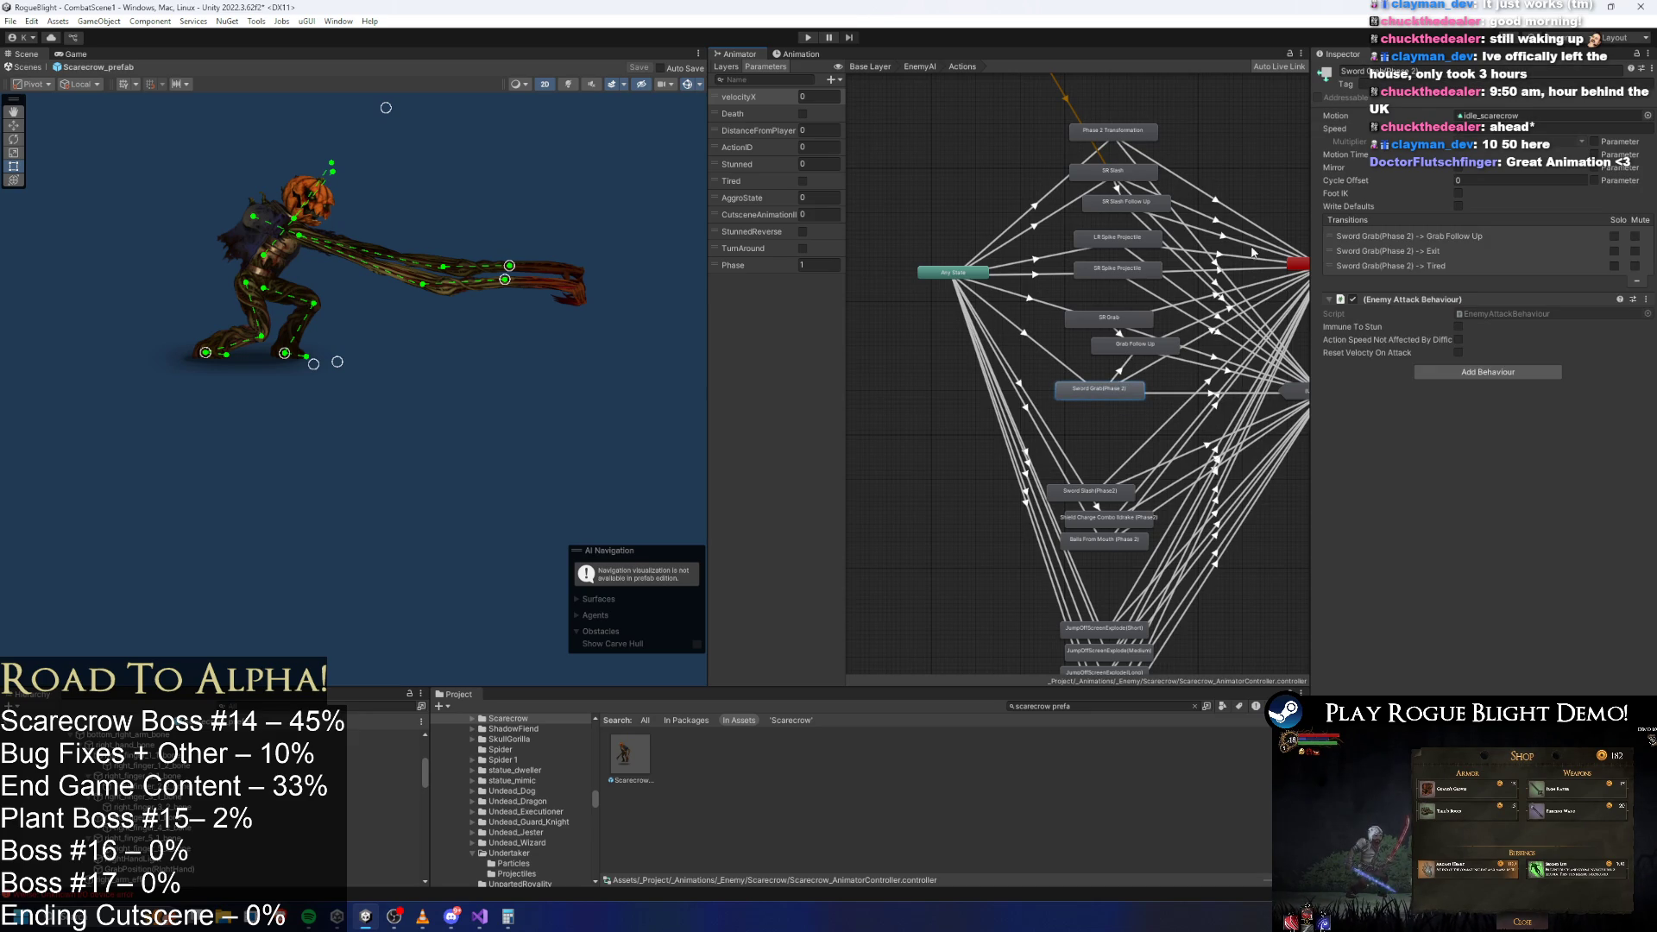
click(1117, 316)
click(1485, 116)
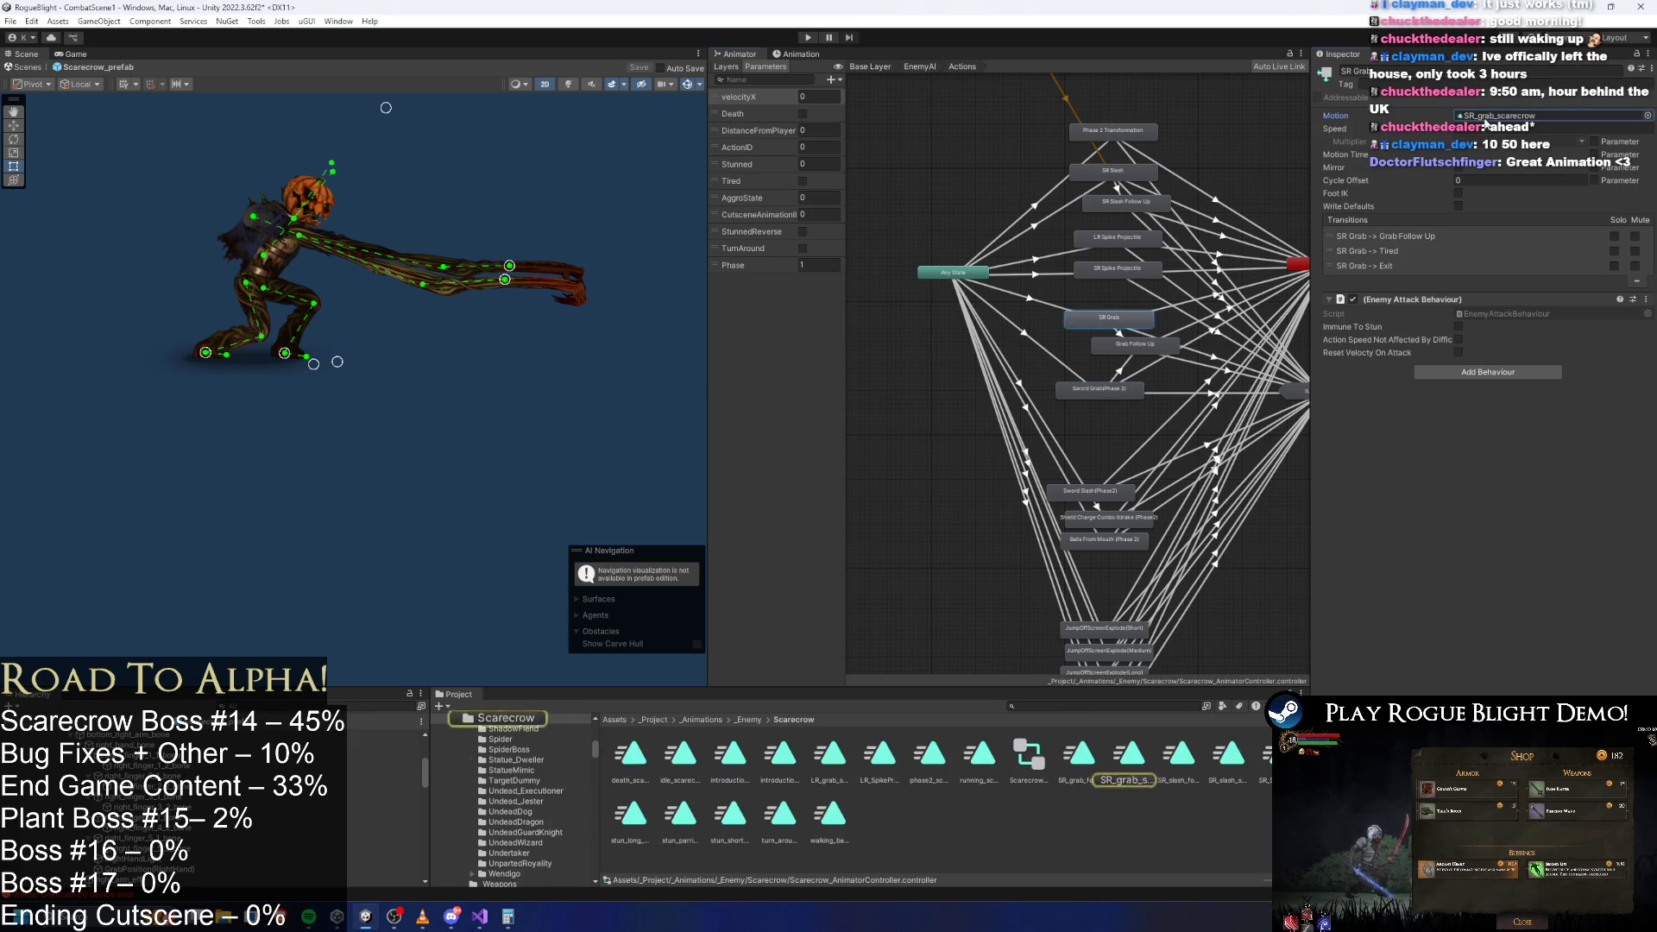
click(1086, 389)
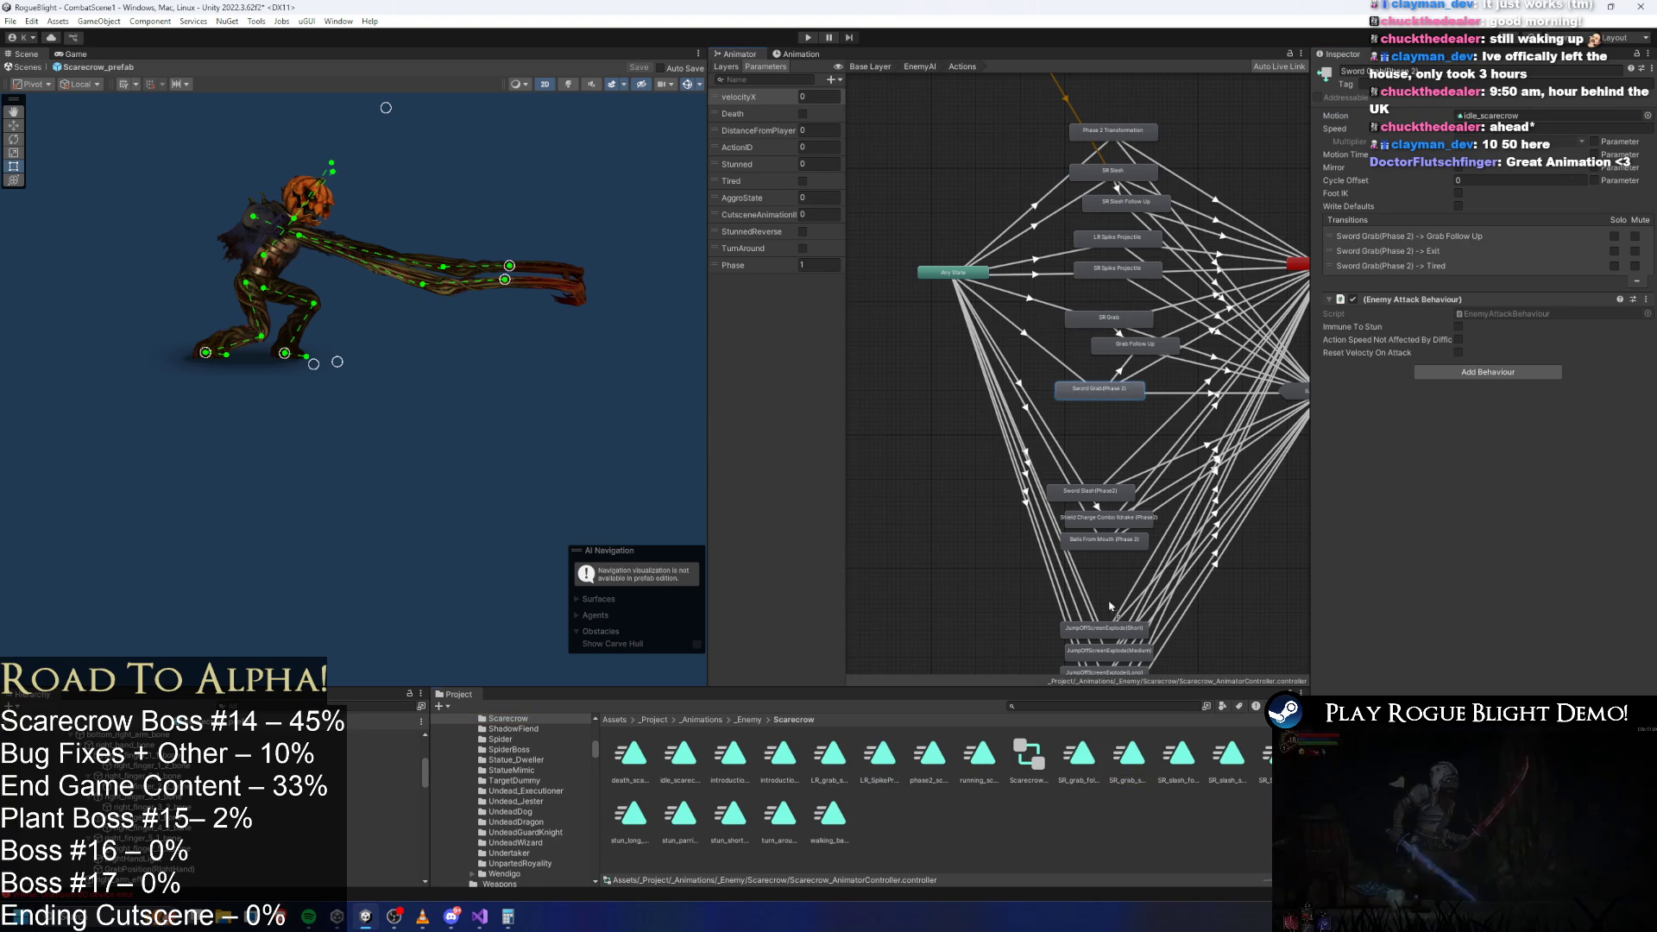
drag(1130, 755, 1148, 749)
mouse_move(836, 735)
mouse_down()
mouse_move(1532, 172)
mouse_move(1526, 123)
mouse_up()
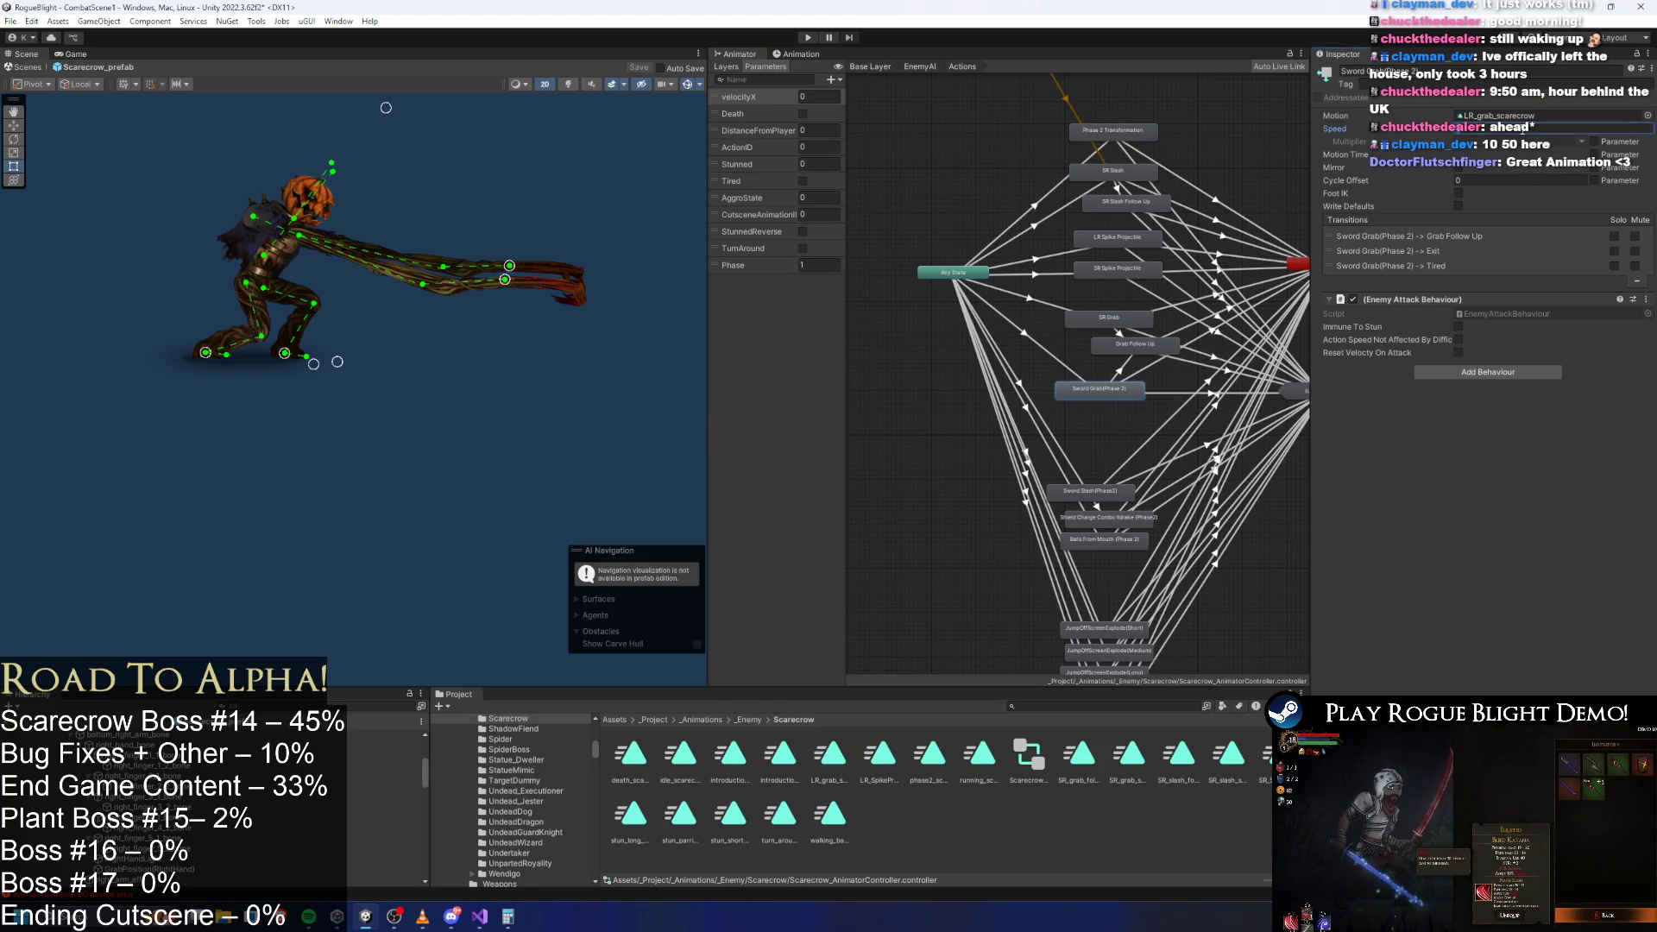
Compare the LR and SR grab clips' loop settings and inspect the Grab Follow Up state and transition.
double_click(1493, 115)
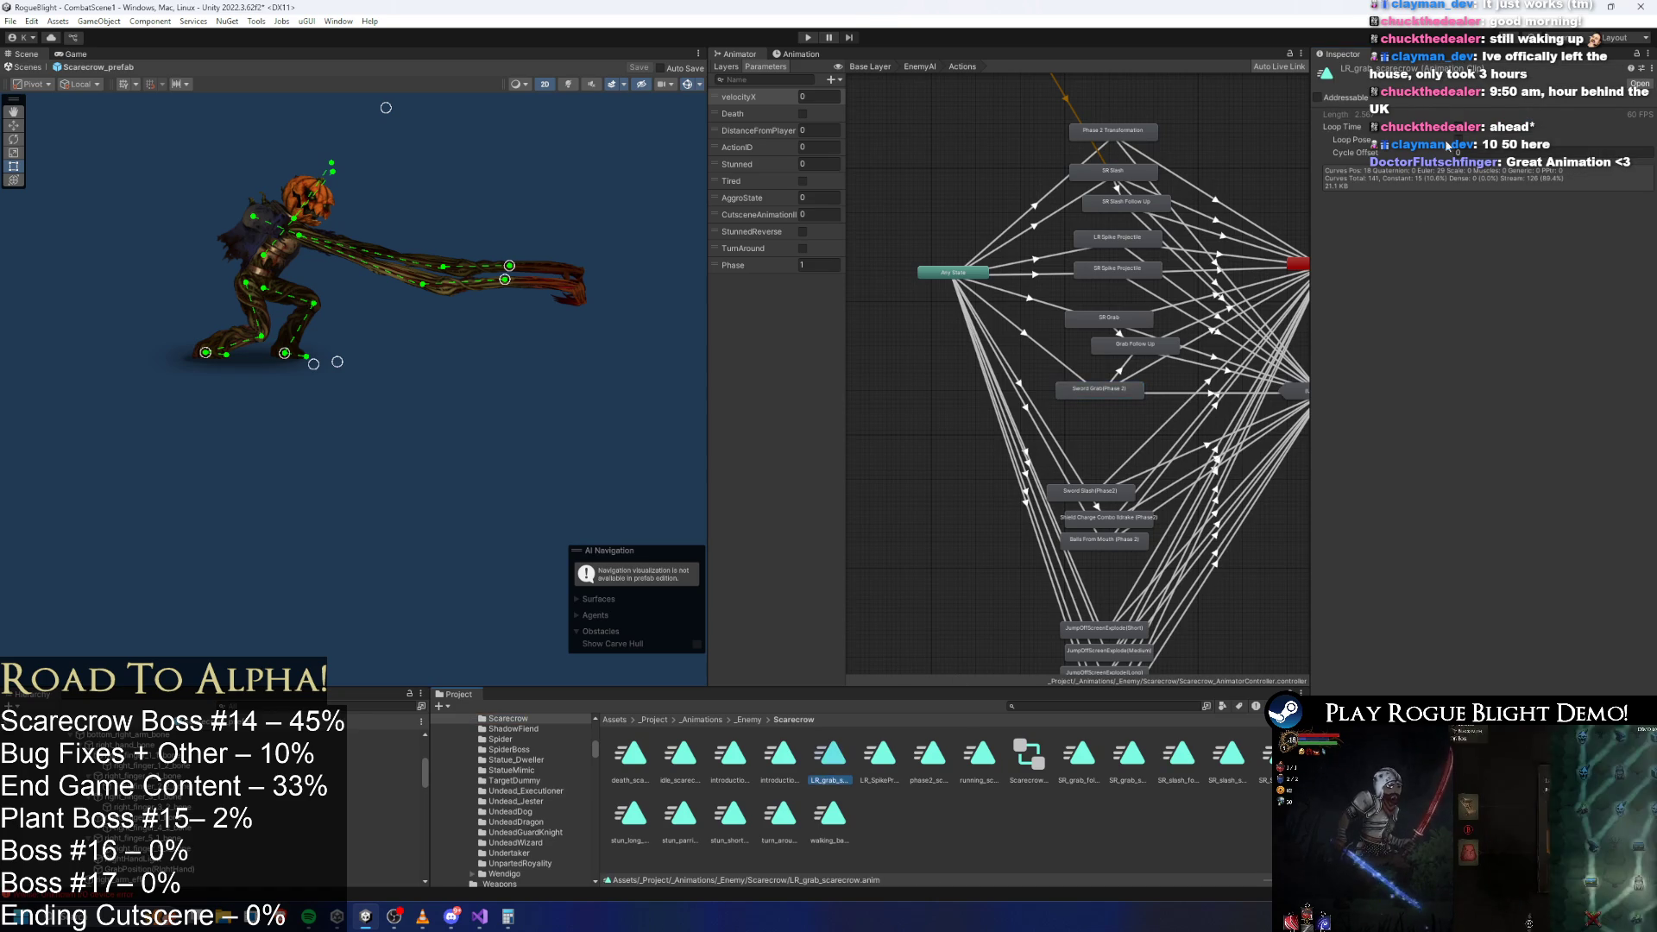
click(1465, 127)
double_click(1148, 317)
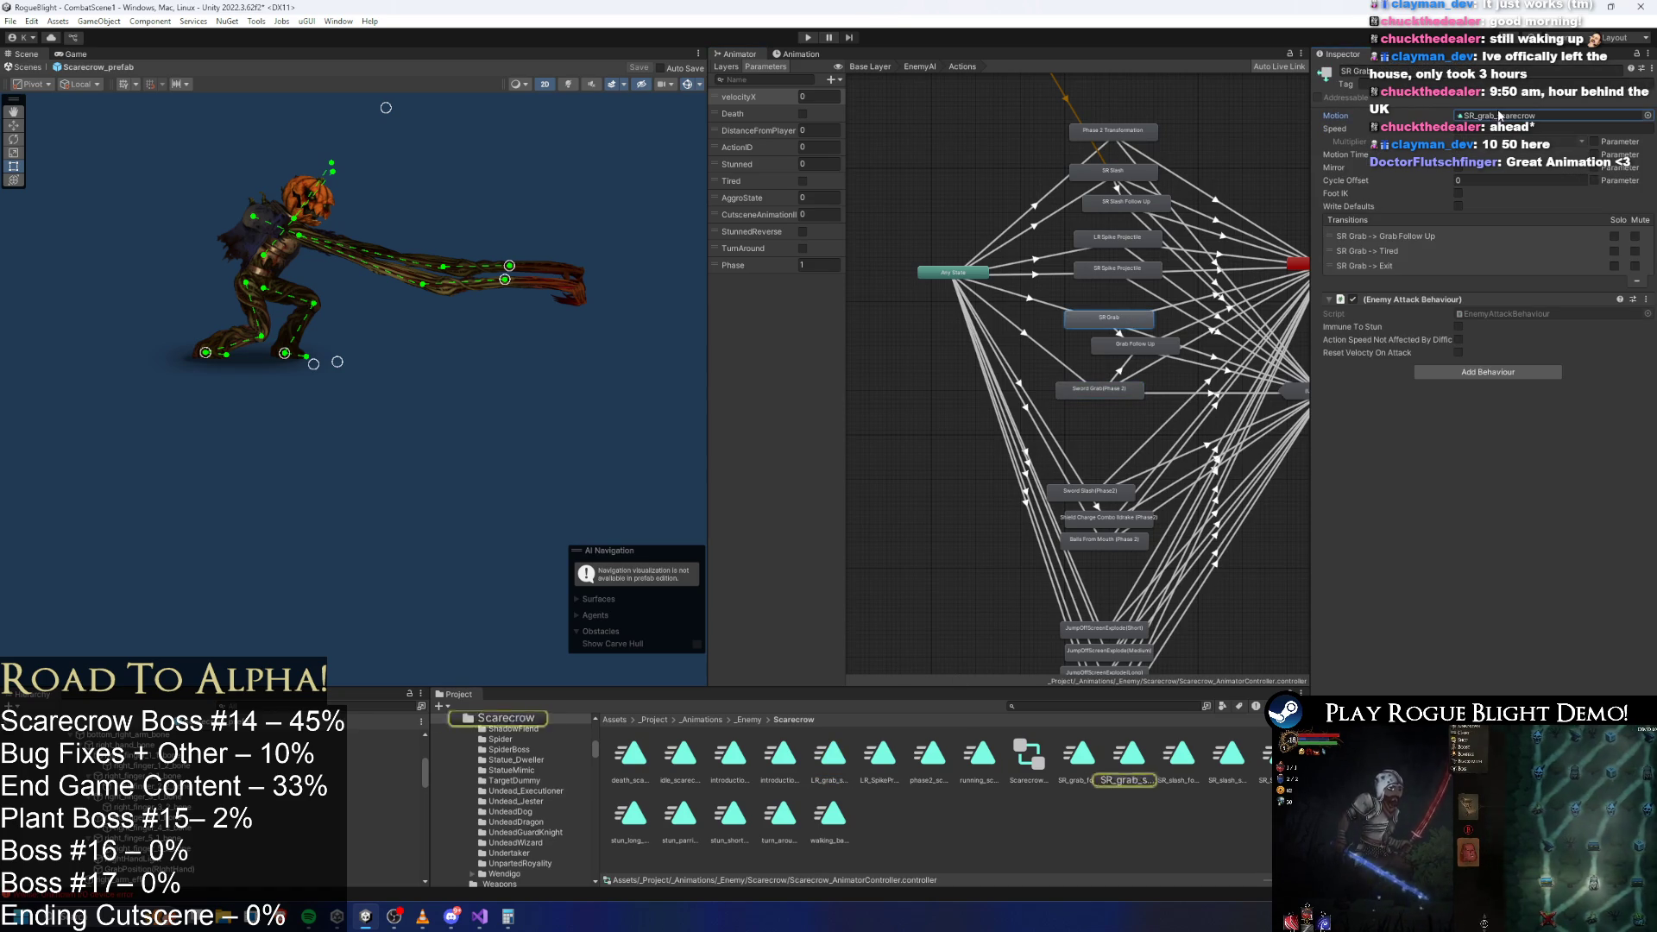
click(1152, 336)
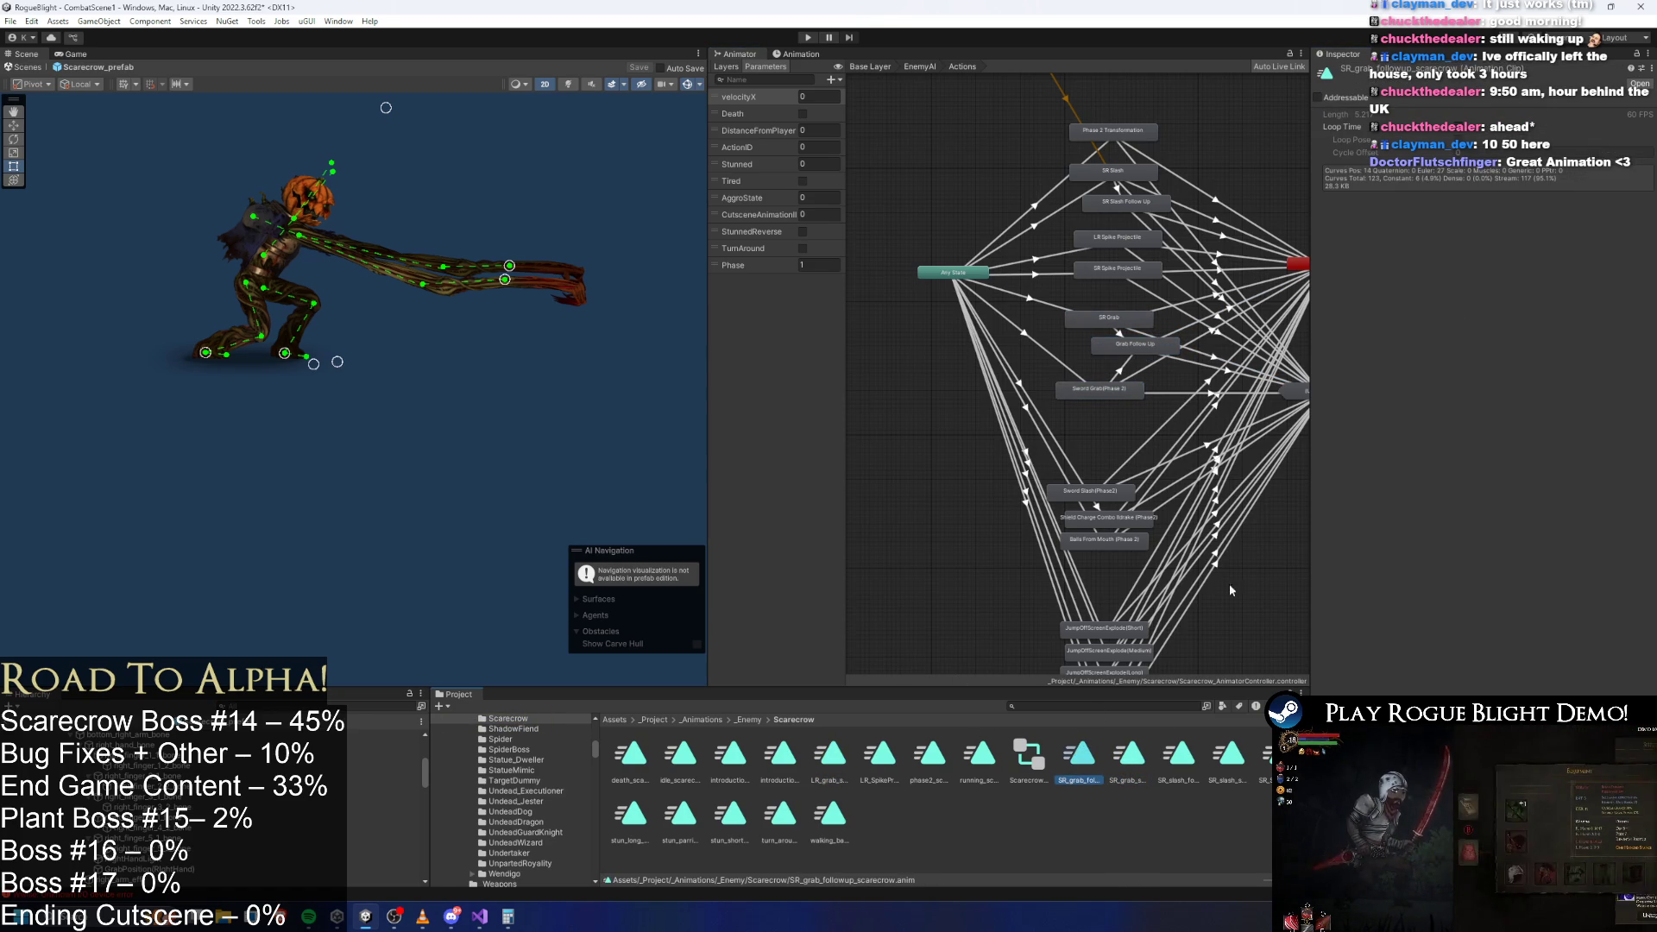
click(1096, 386)
drag(1095, 386, 1095, 382)
click(1036, 313)
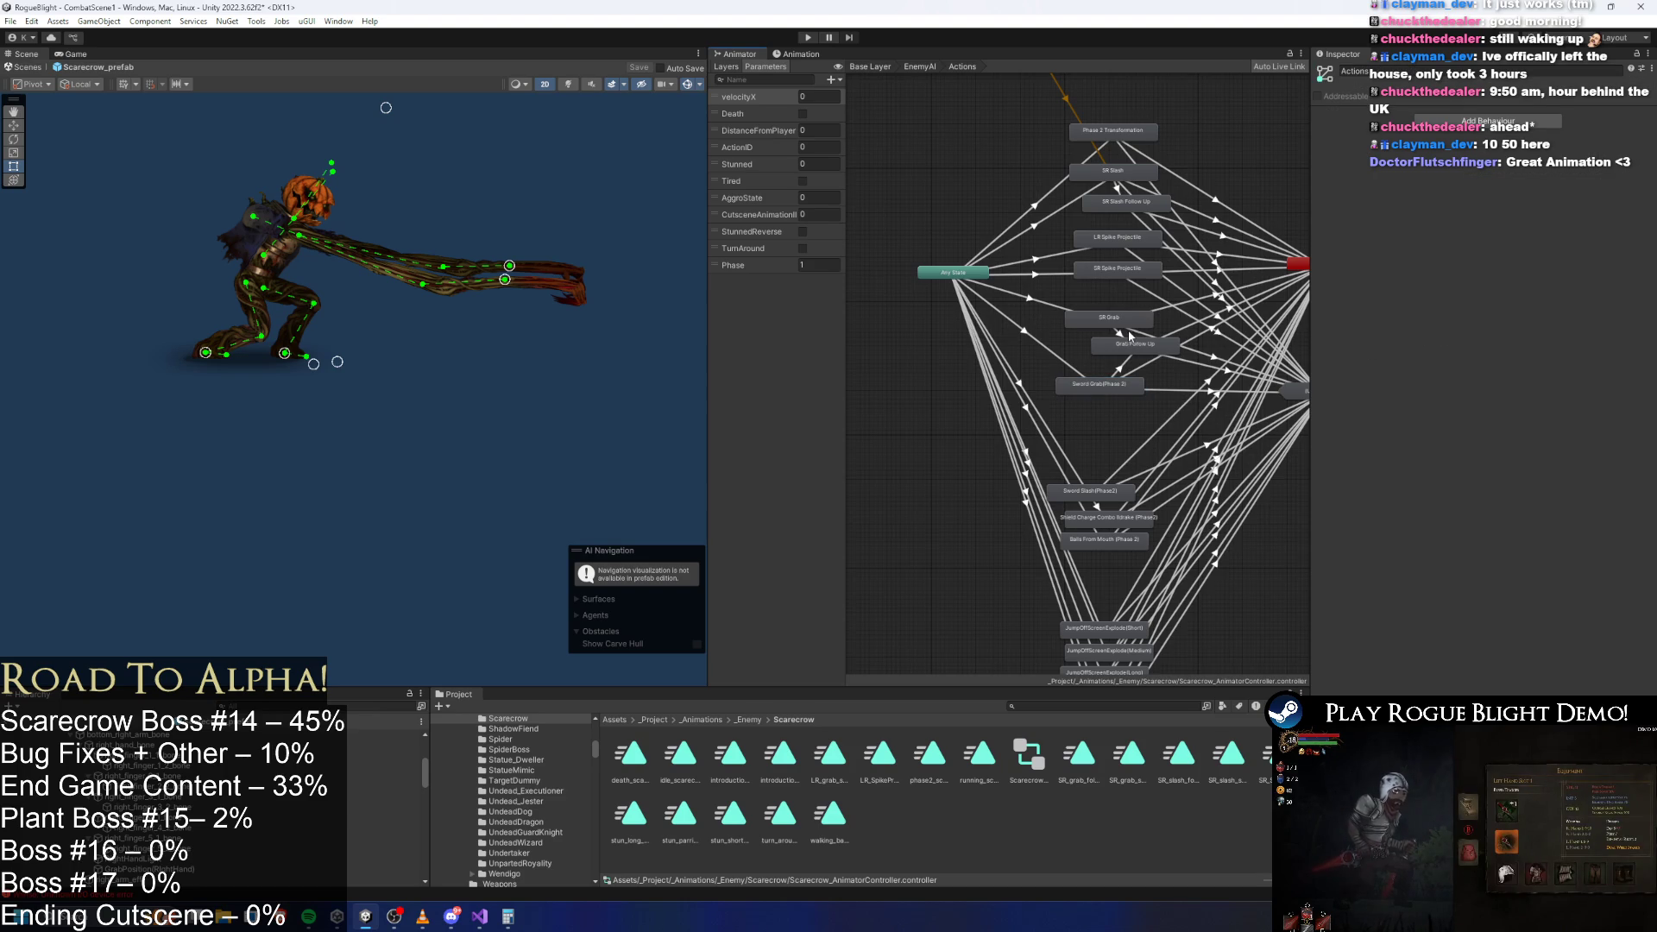
click(1120, 333)
Set the Any State to Sword Grab (Phase 2) transition condition to ActionID equals 8.
click(1034, 349)
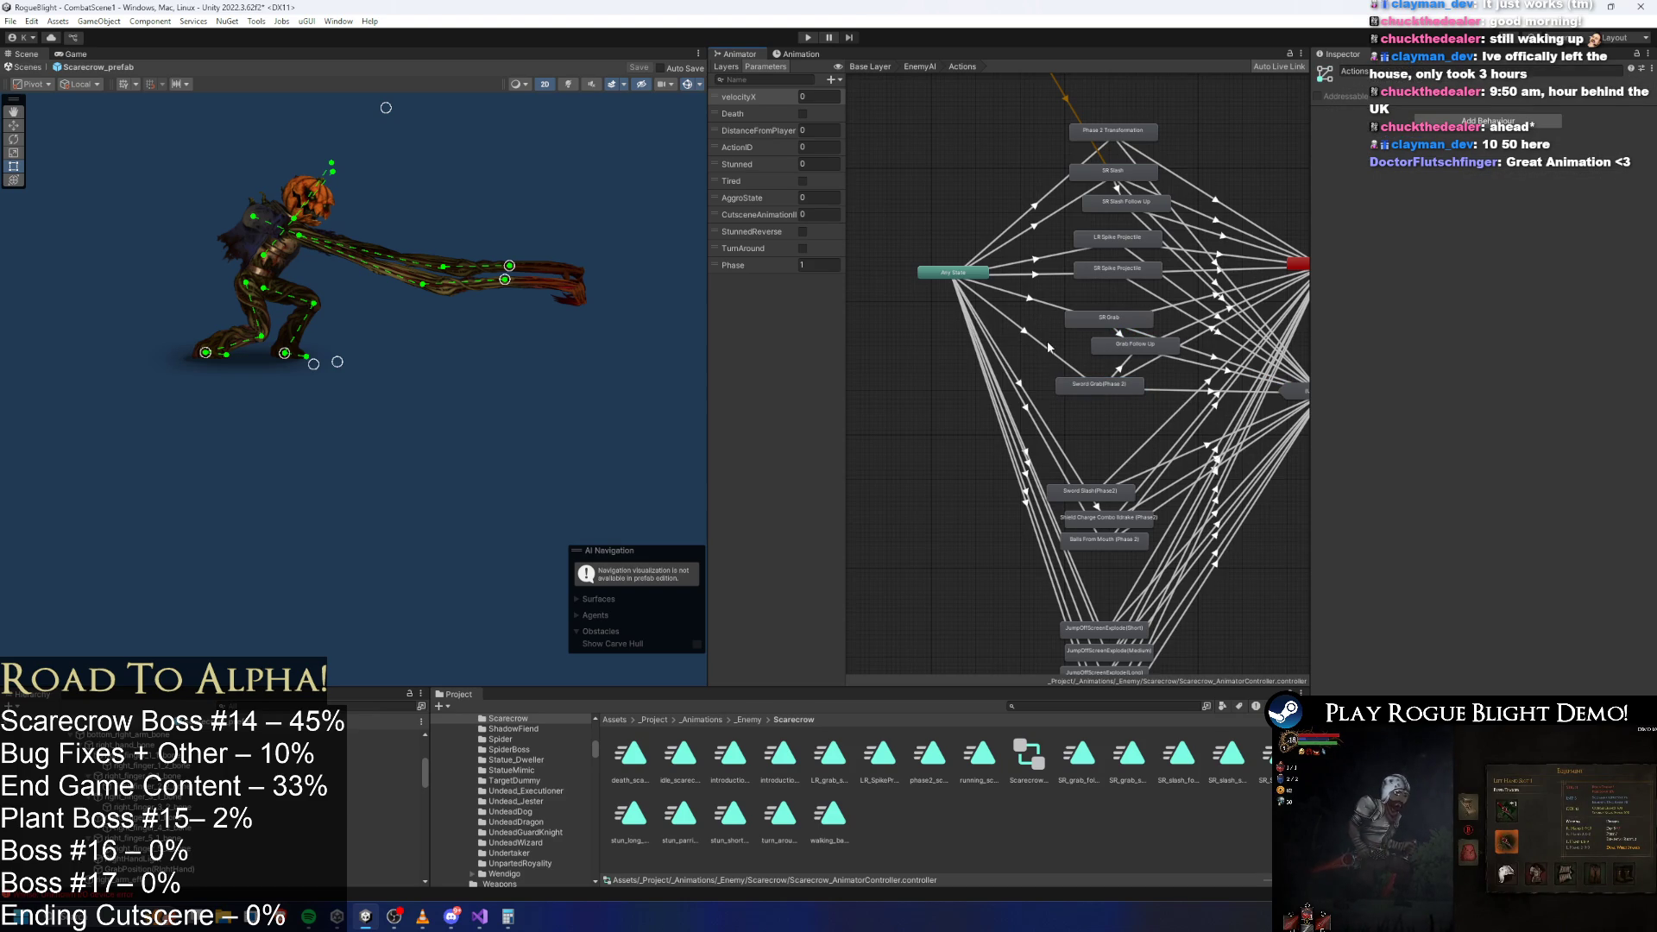
click(1058, 350)
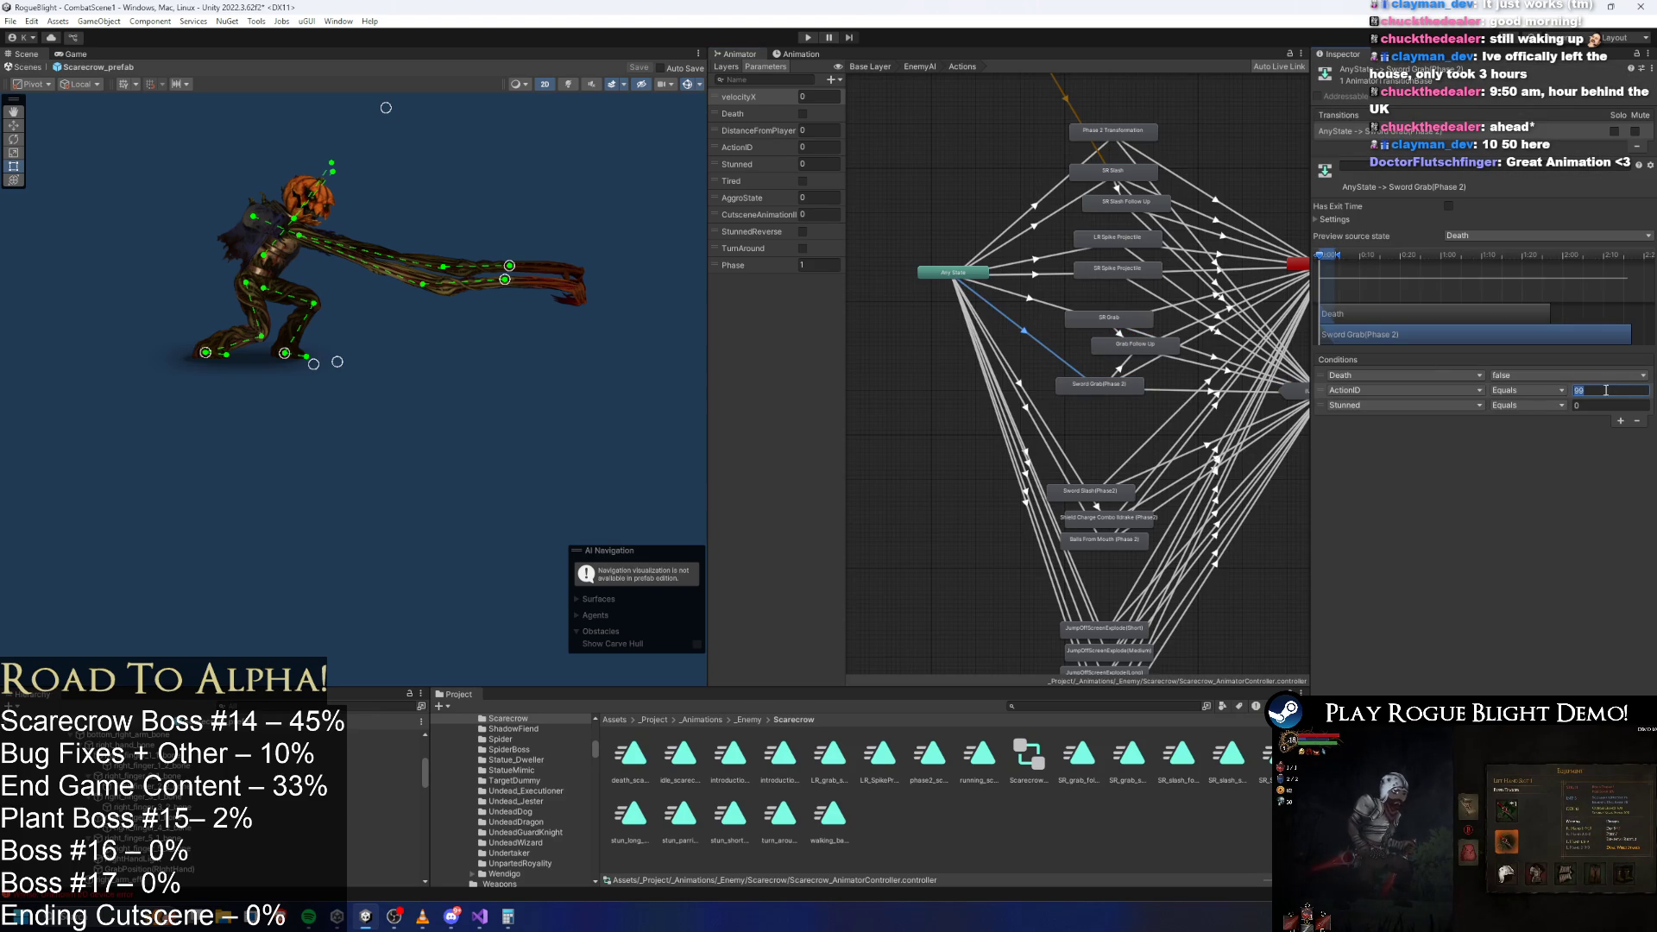
click(799, 54)
click(761, 57)
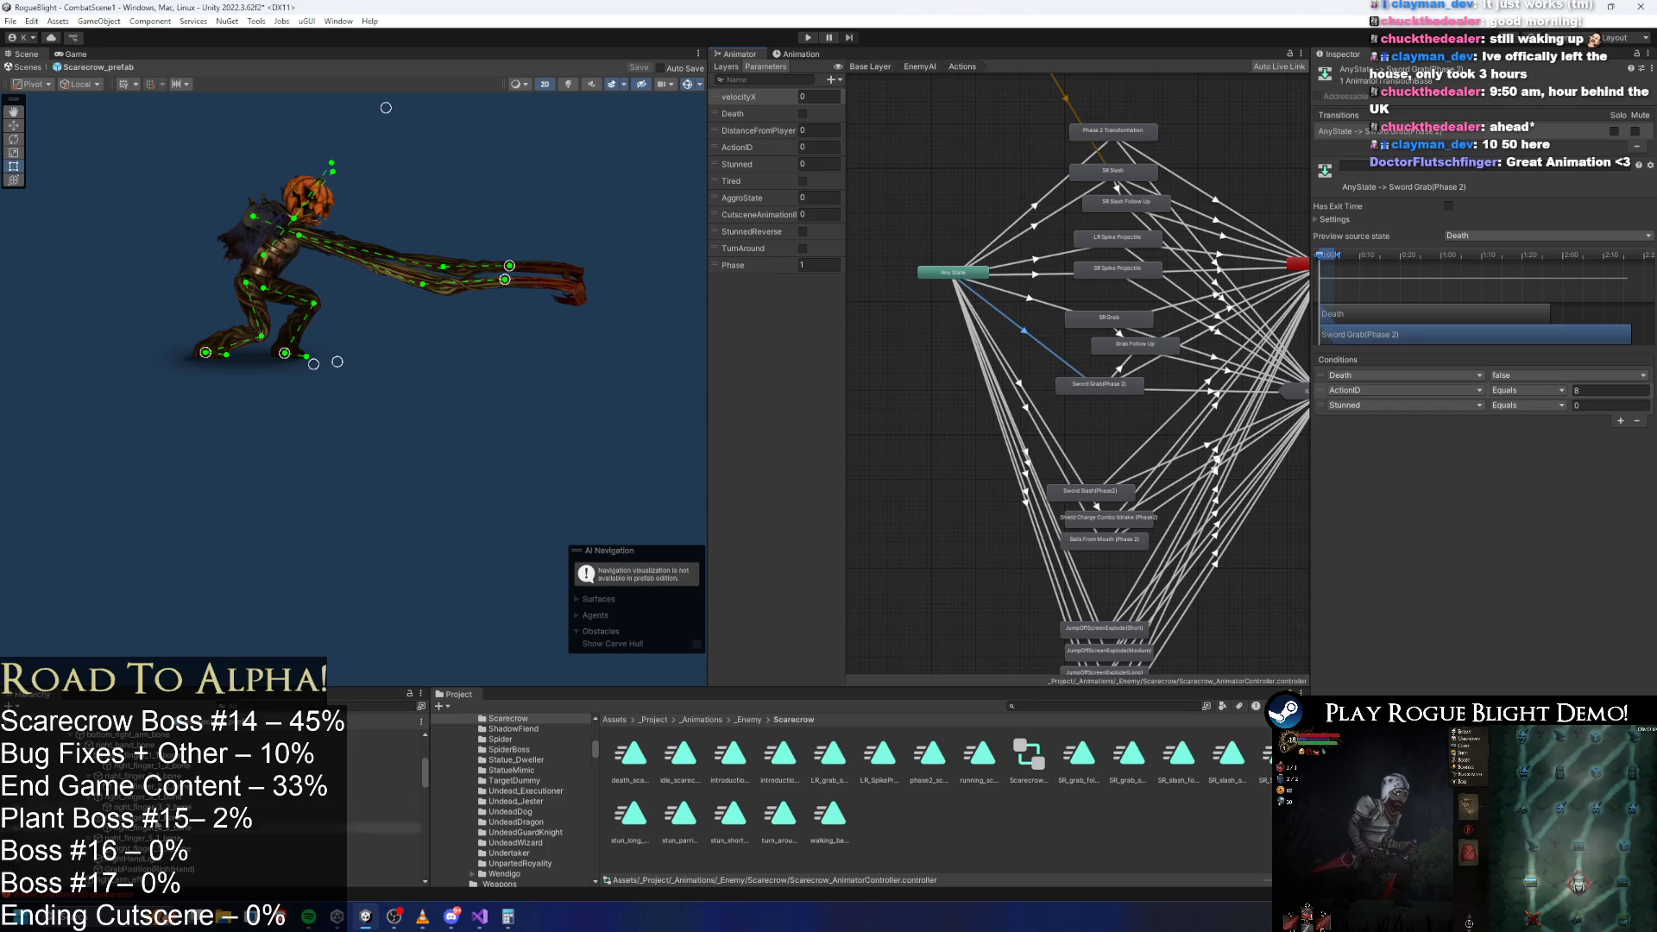
click(86, 734)
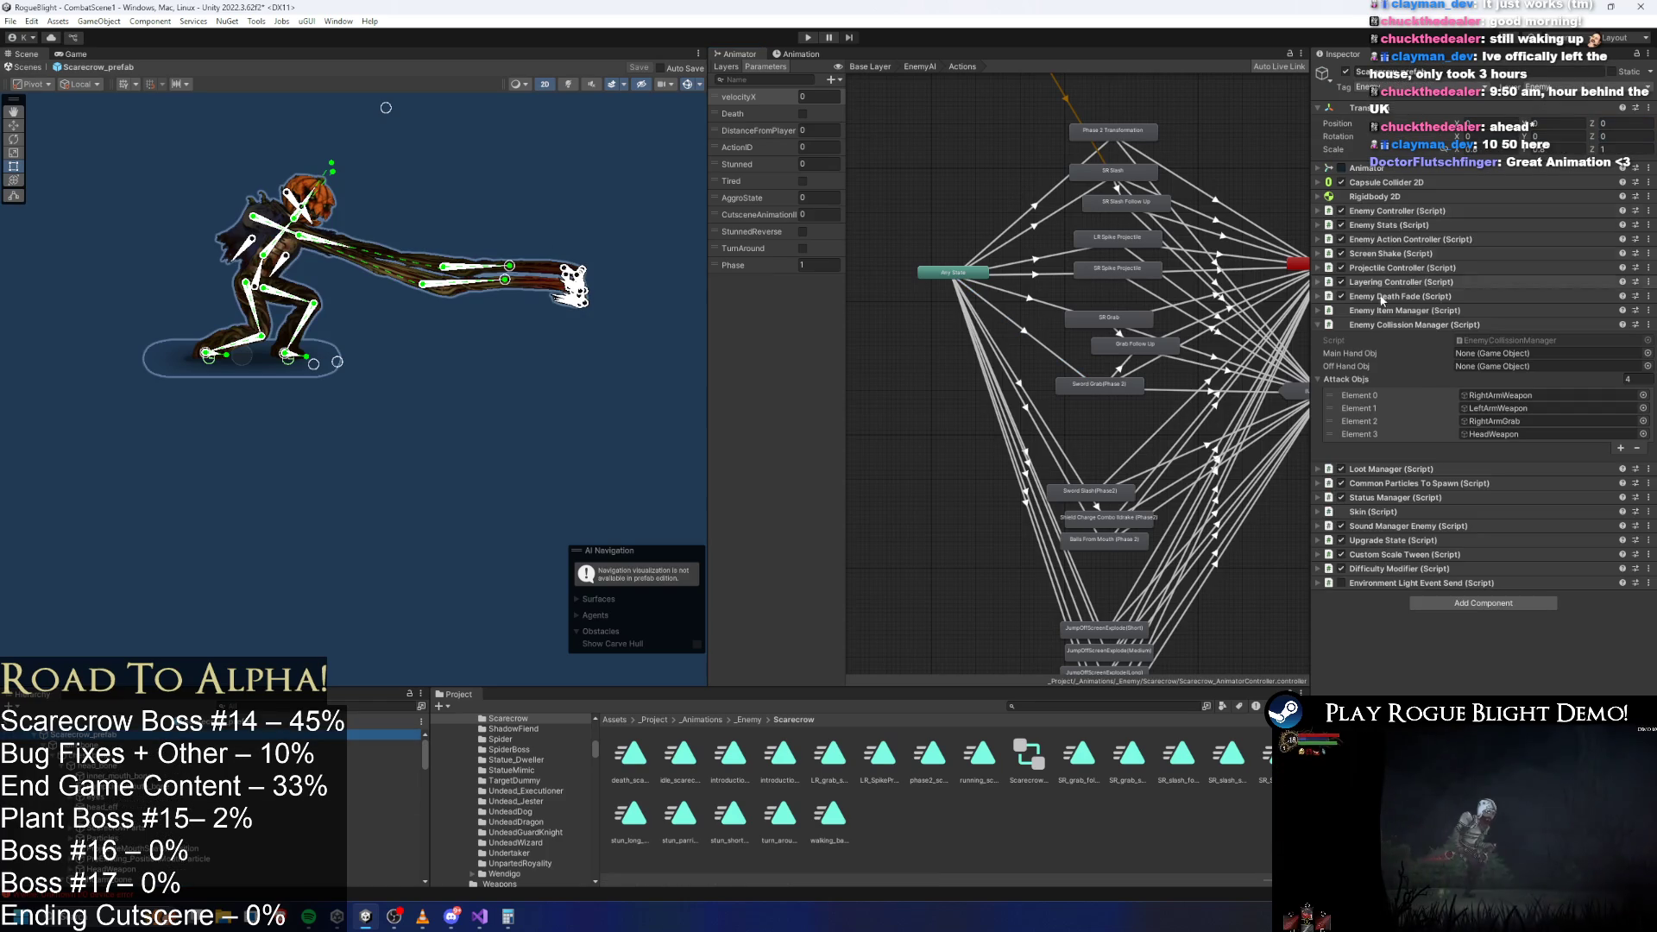
In the LR pattern, set Spike Projectile to 0%, add LR Grab (ID 8, 100%), then enter Play mode.
click(1389, 324)
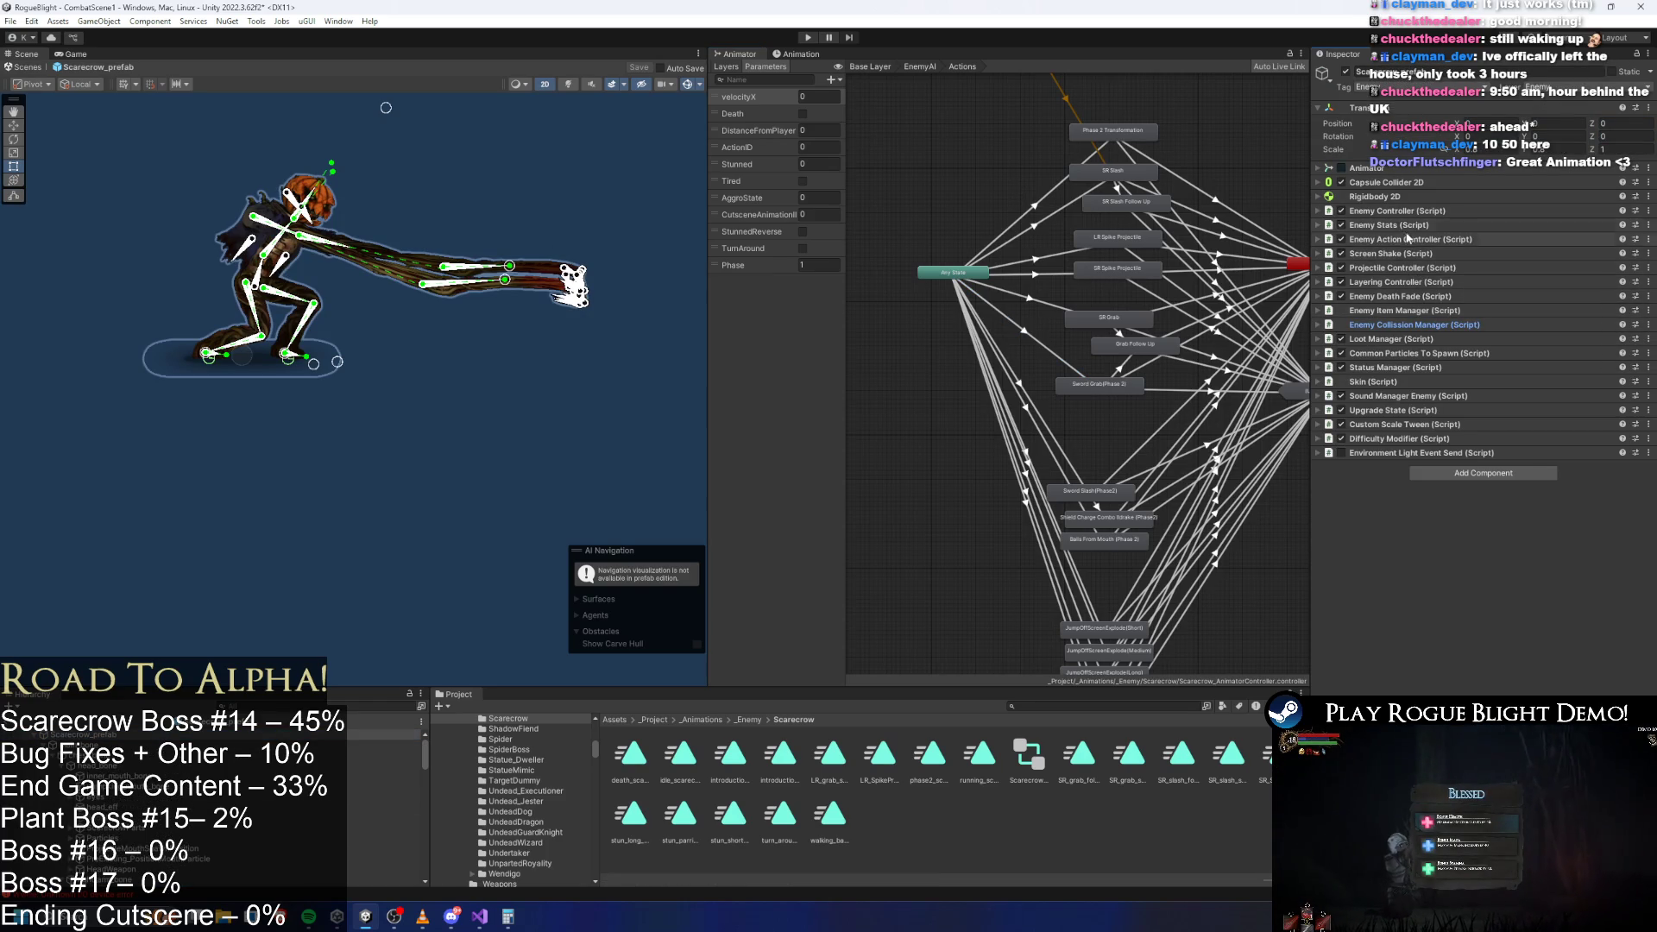
click(1409, 240)
click(1352, 298)
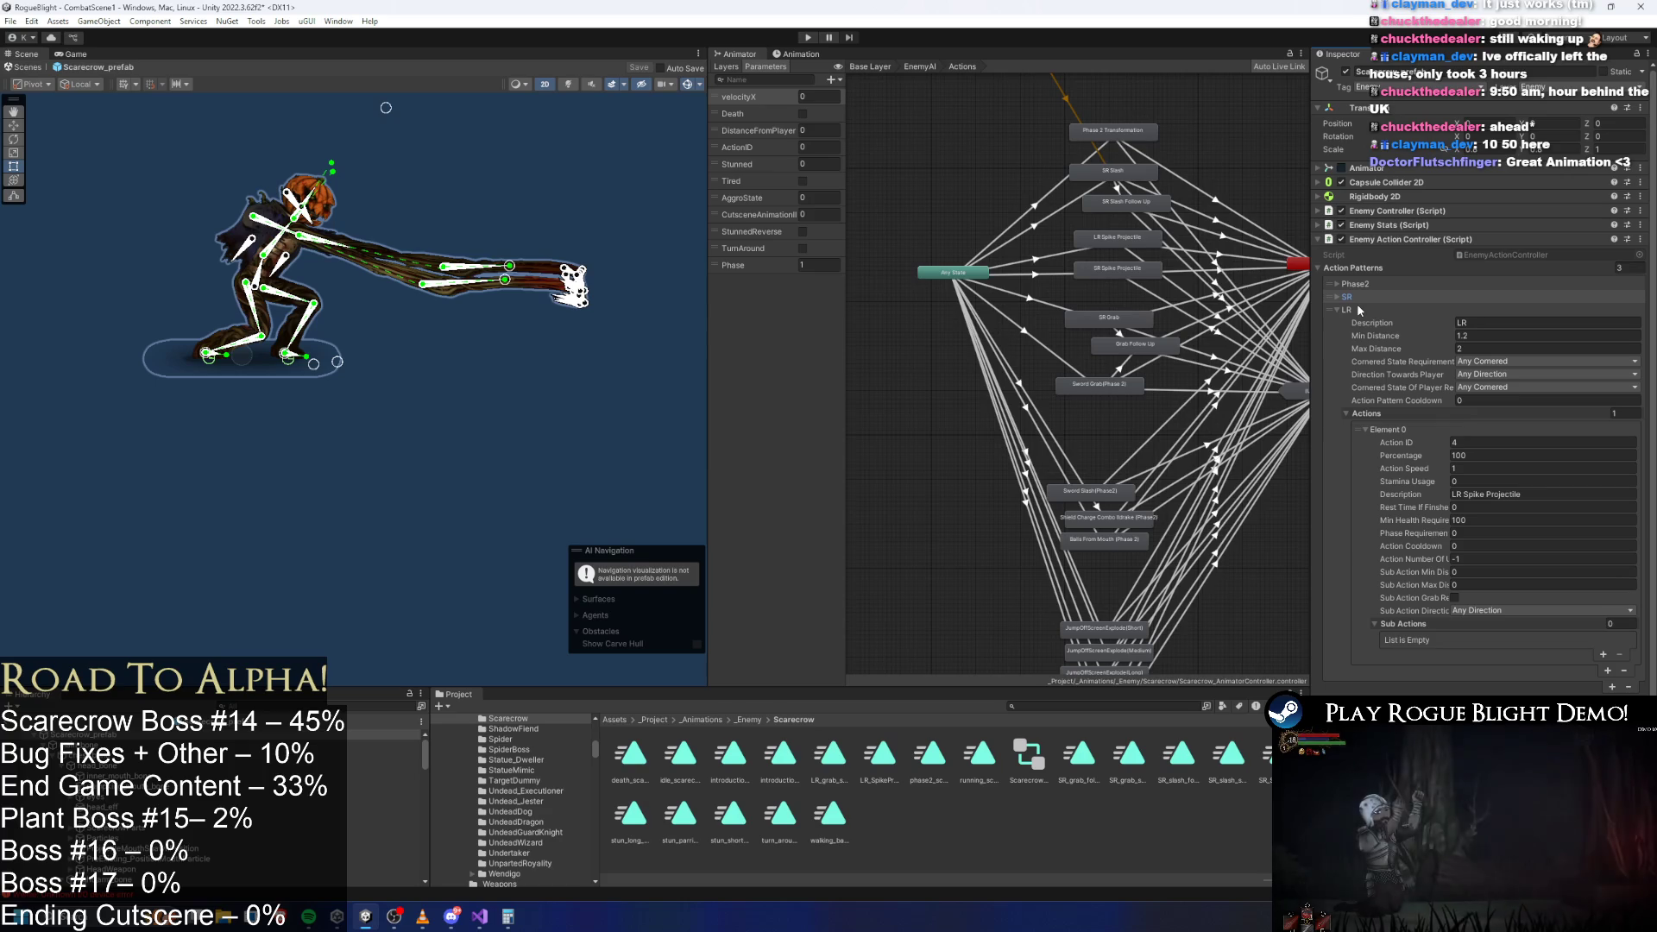
click(1477, 455)
text(0)
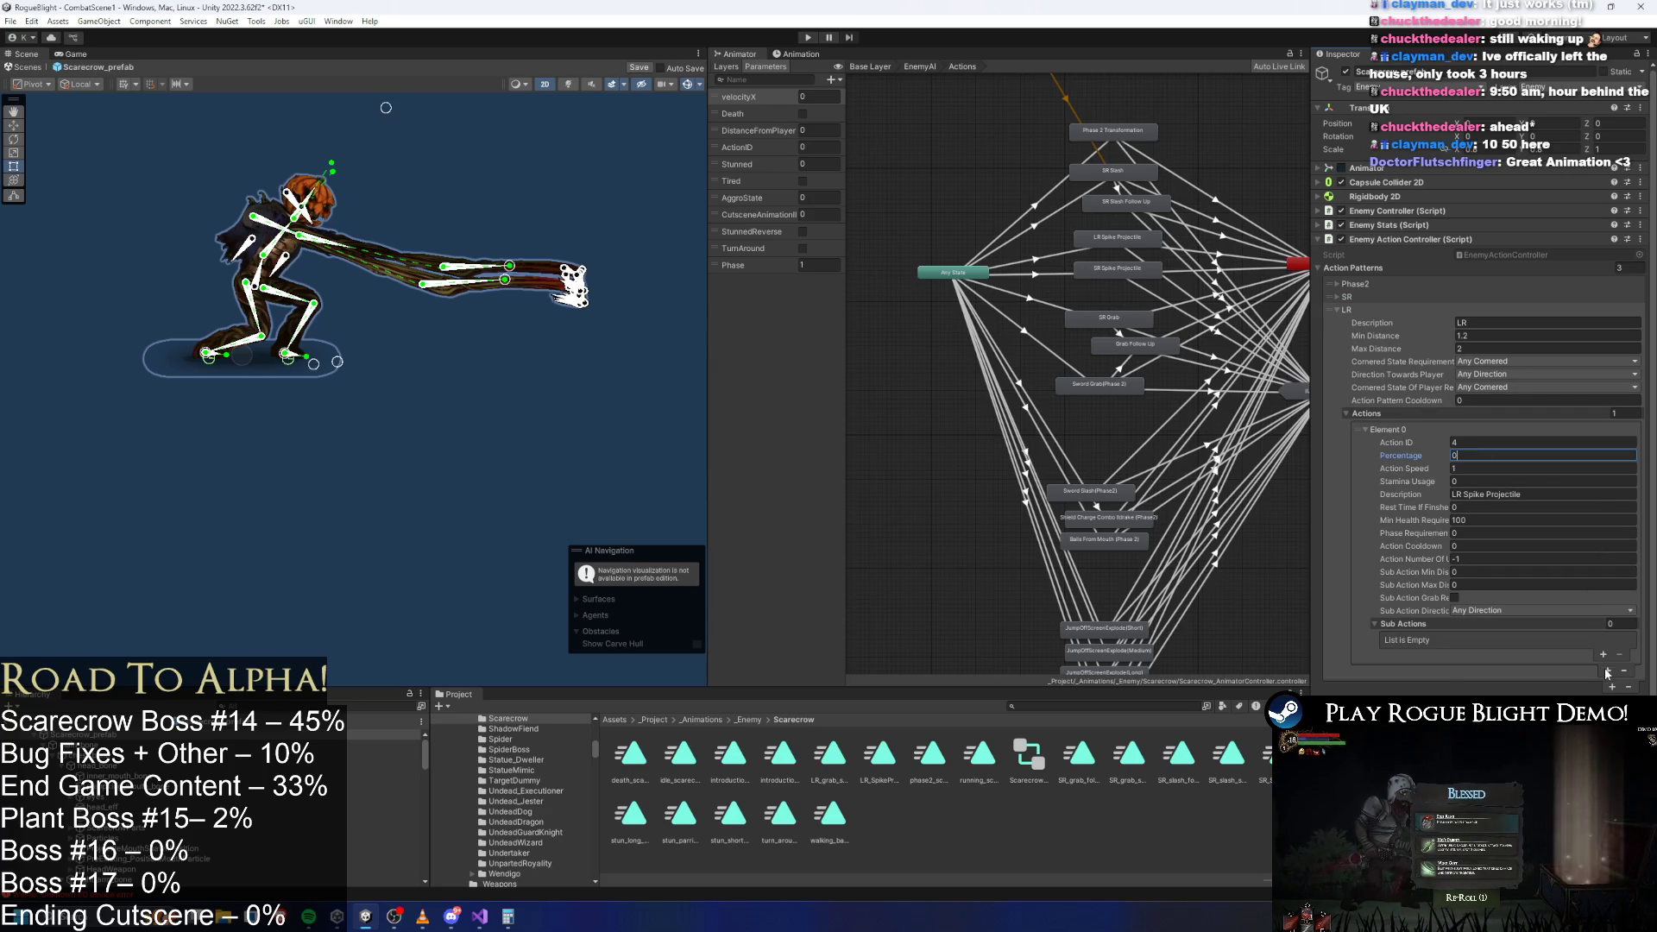
click(1606, 672)
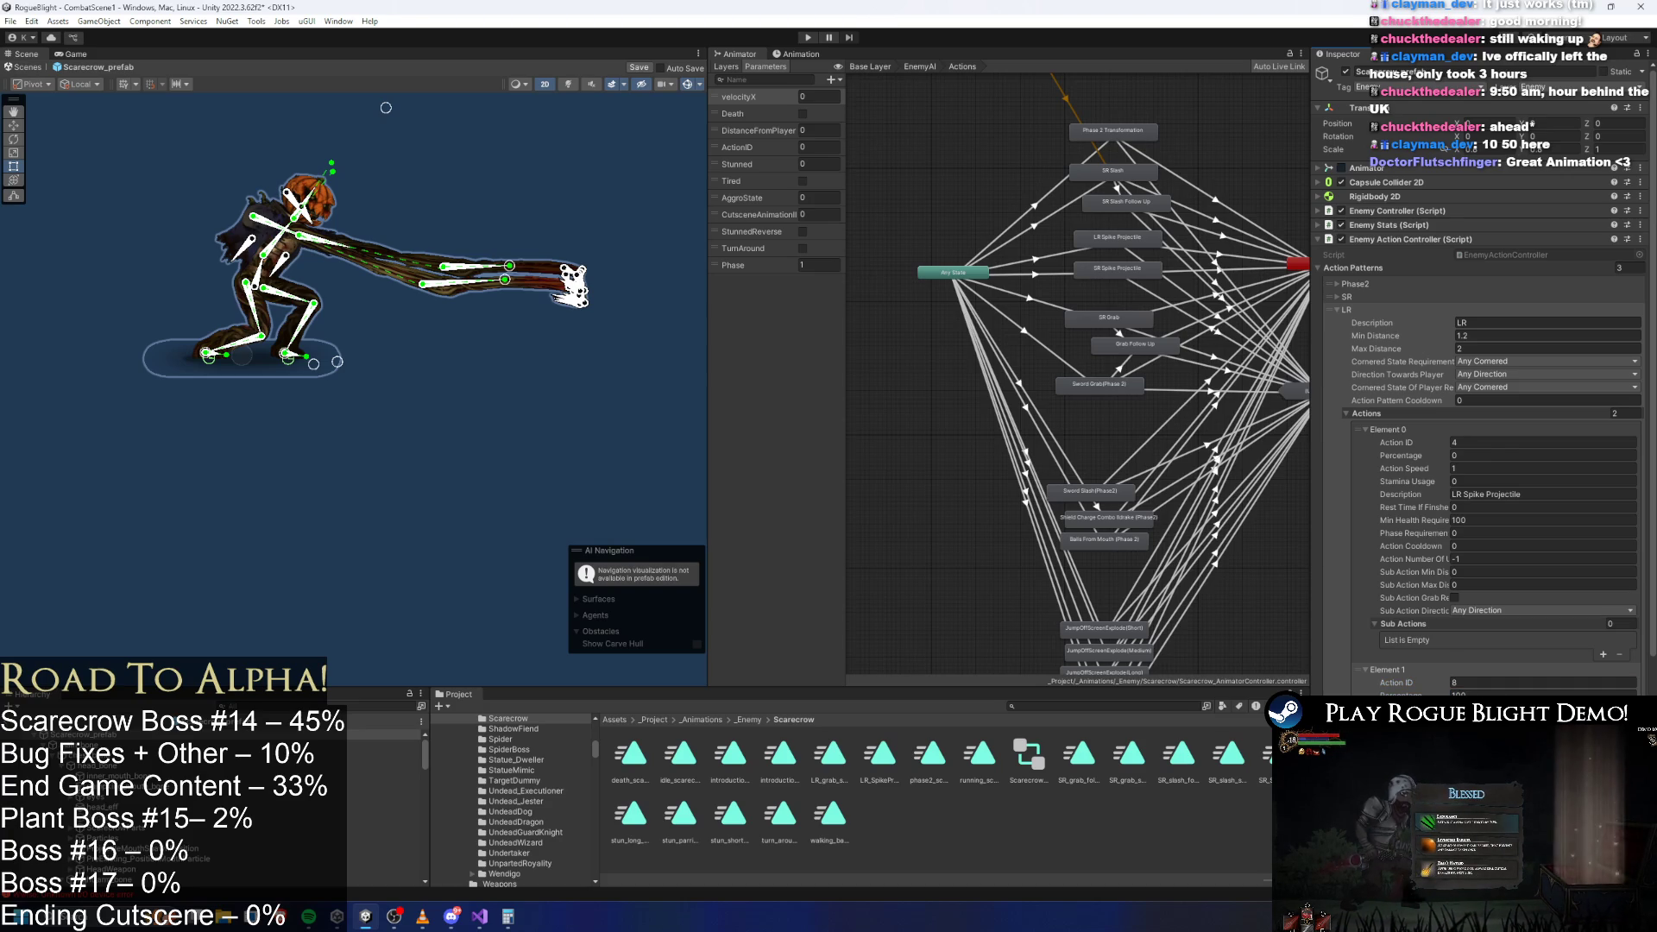
scroll(1355, 612, down, 5)
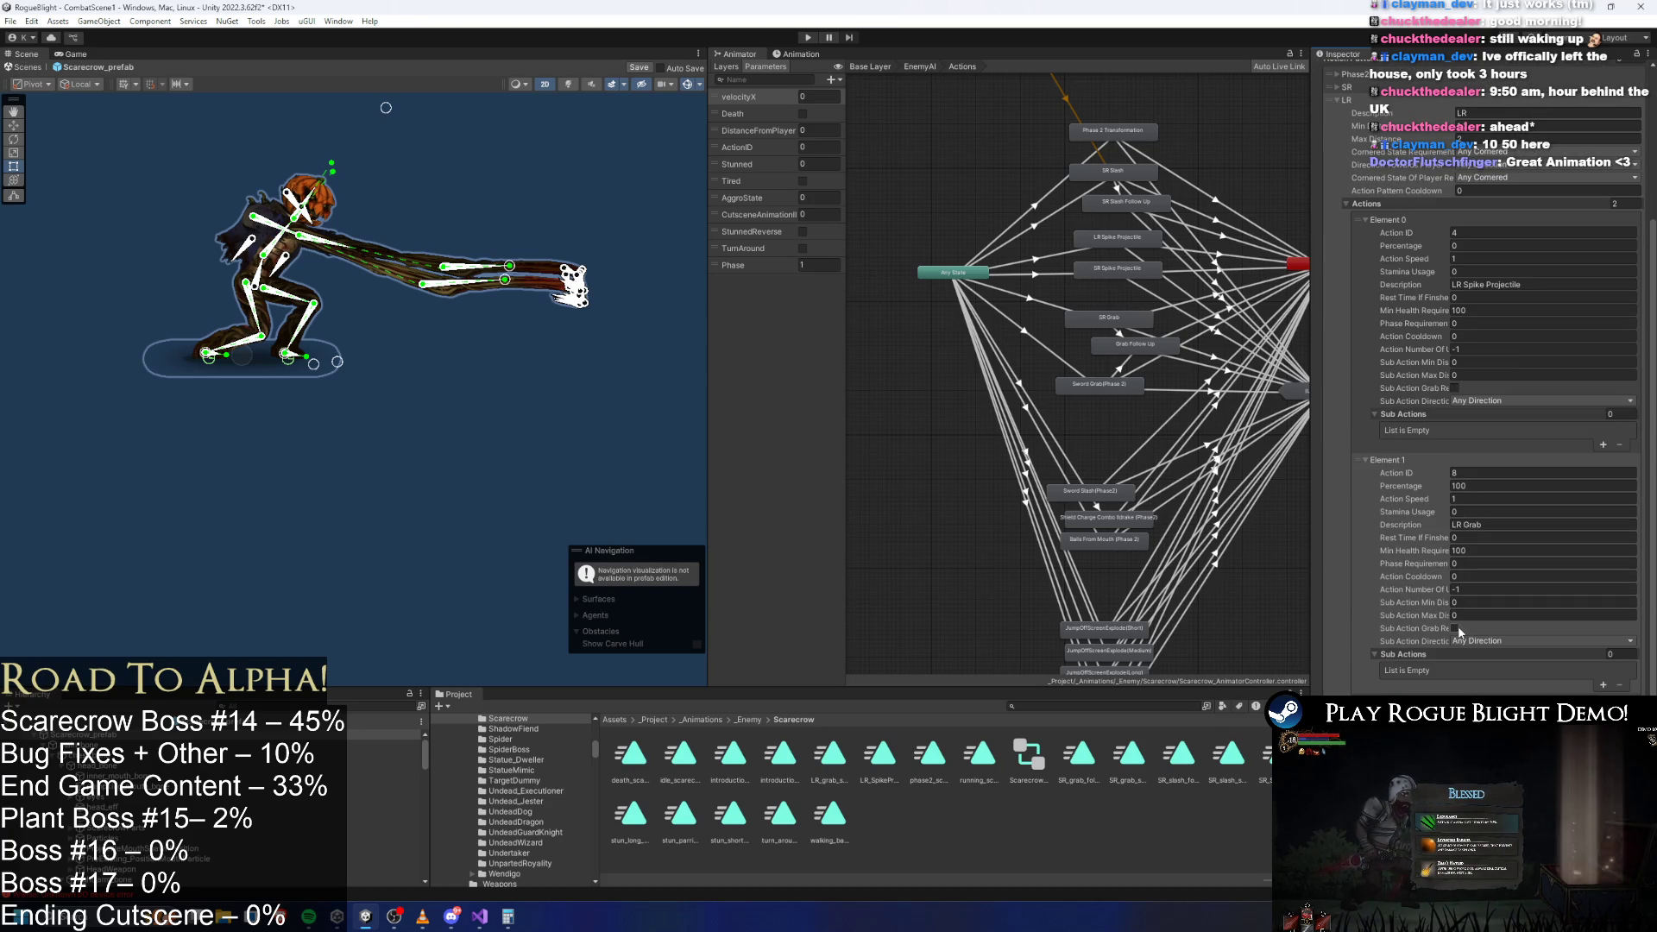
click(809, 38)
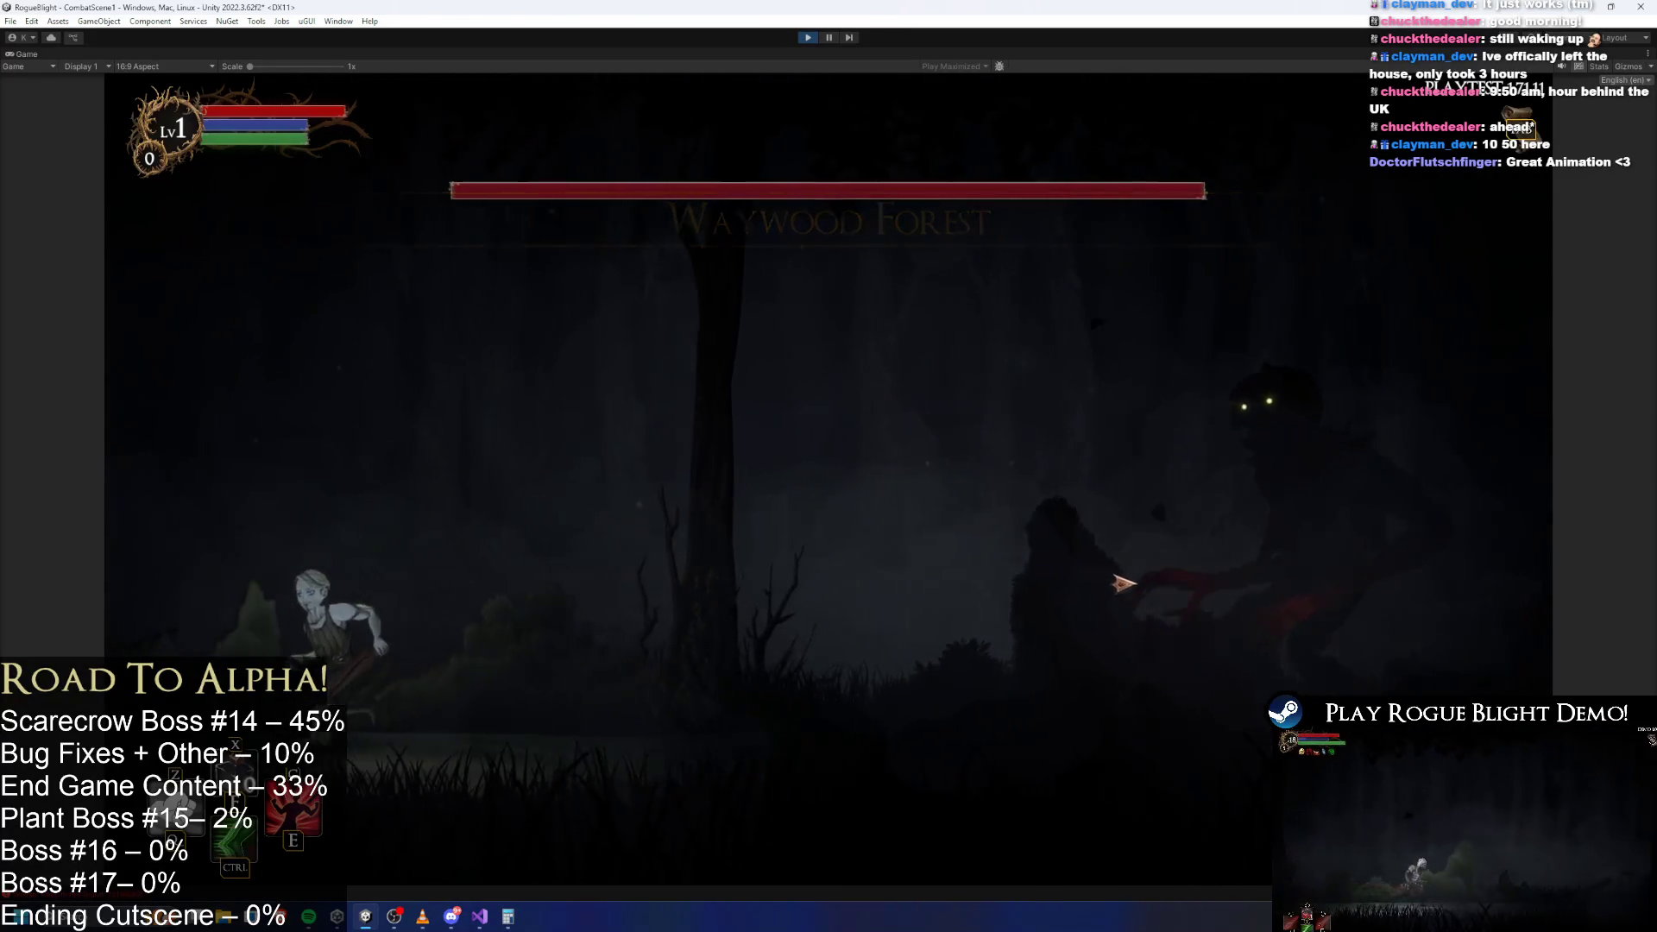
Run the player toward the scarecrow boss, jumping and dashing through its grab attack.
key(d)
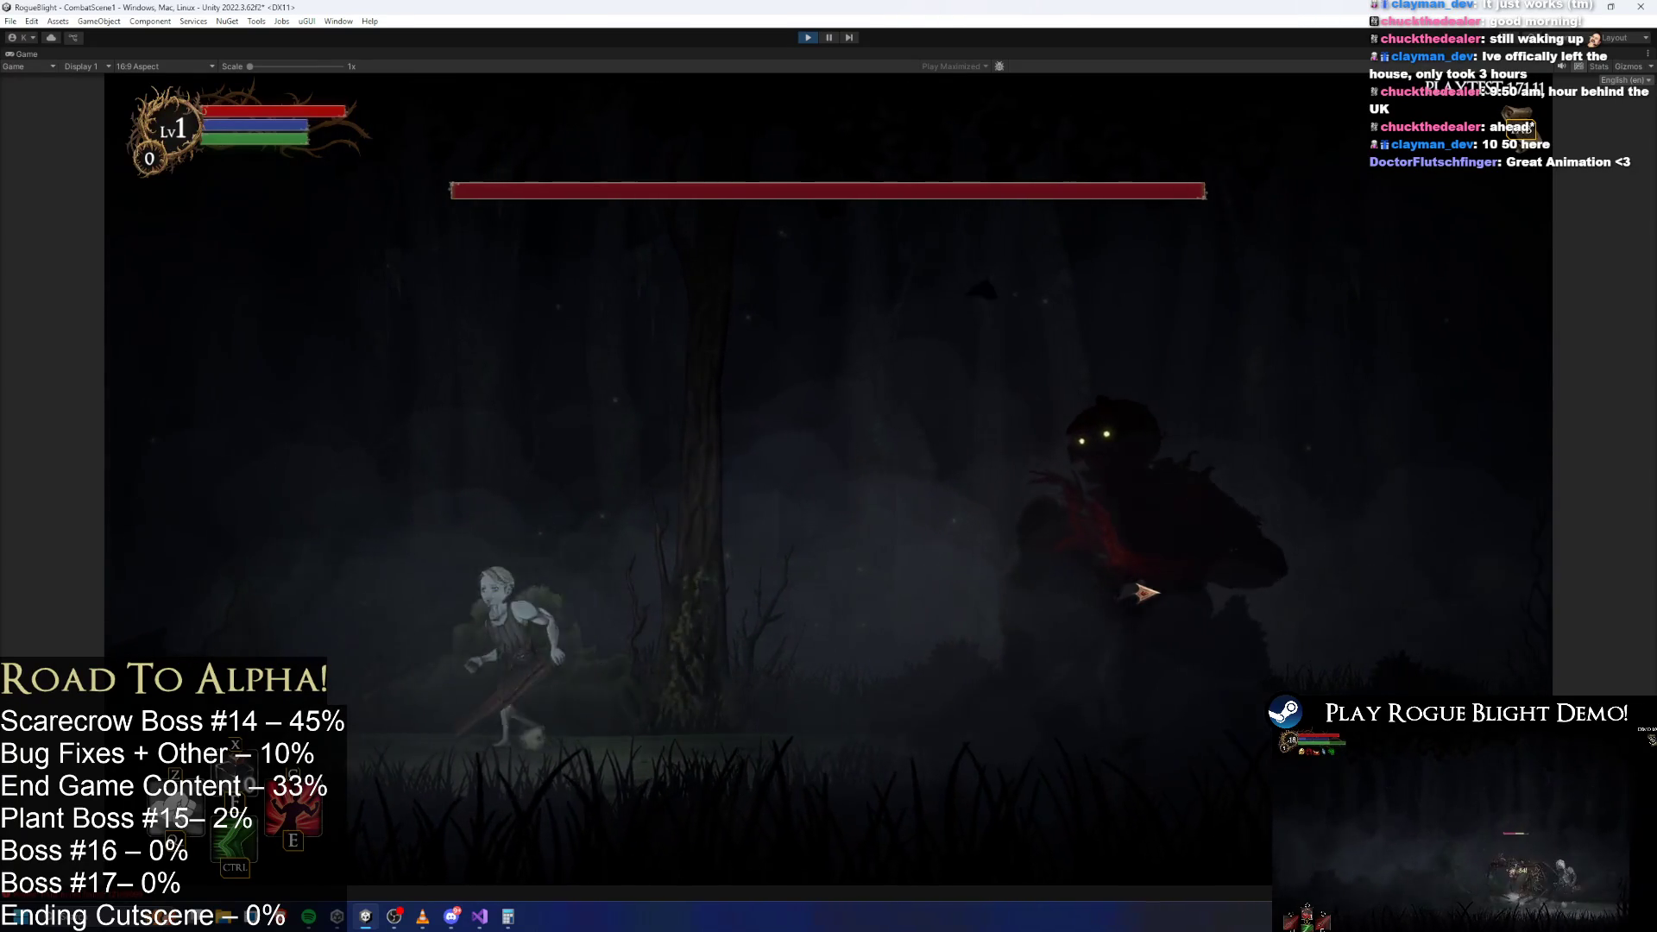
key(d)
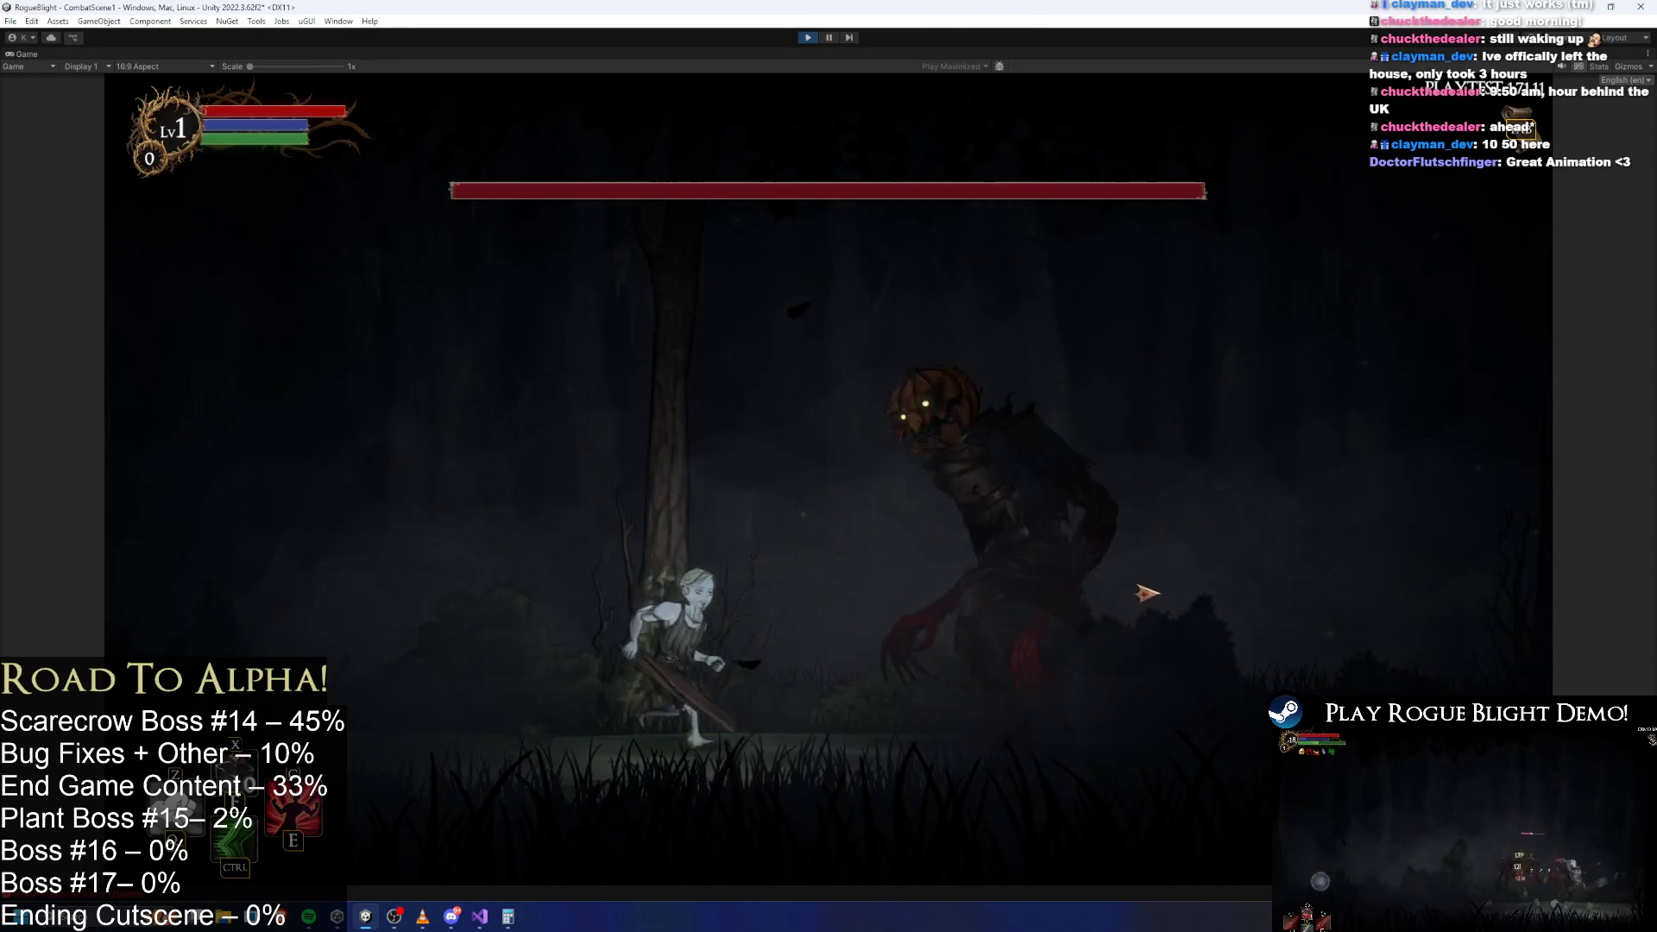
key(a)
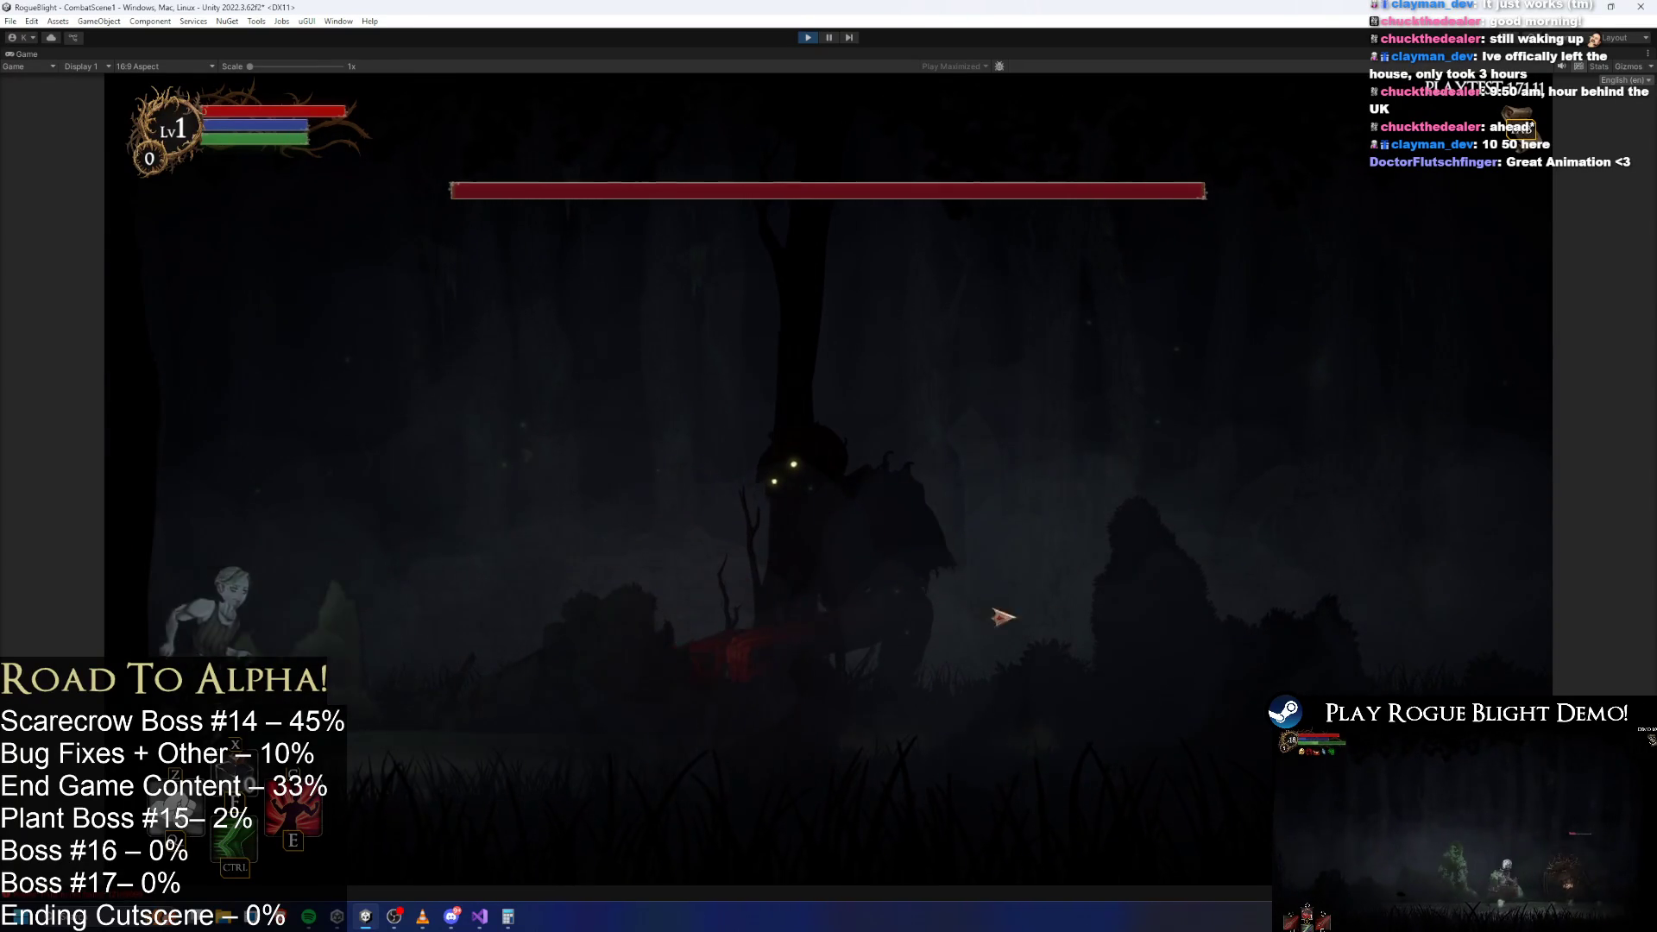
key(d)
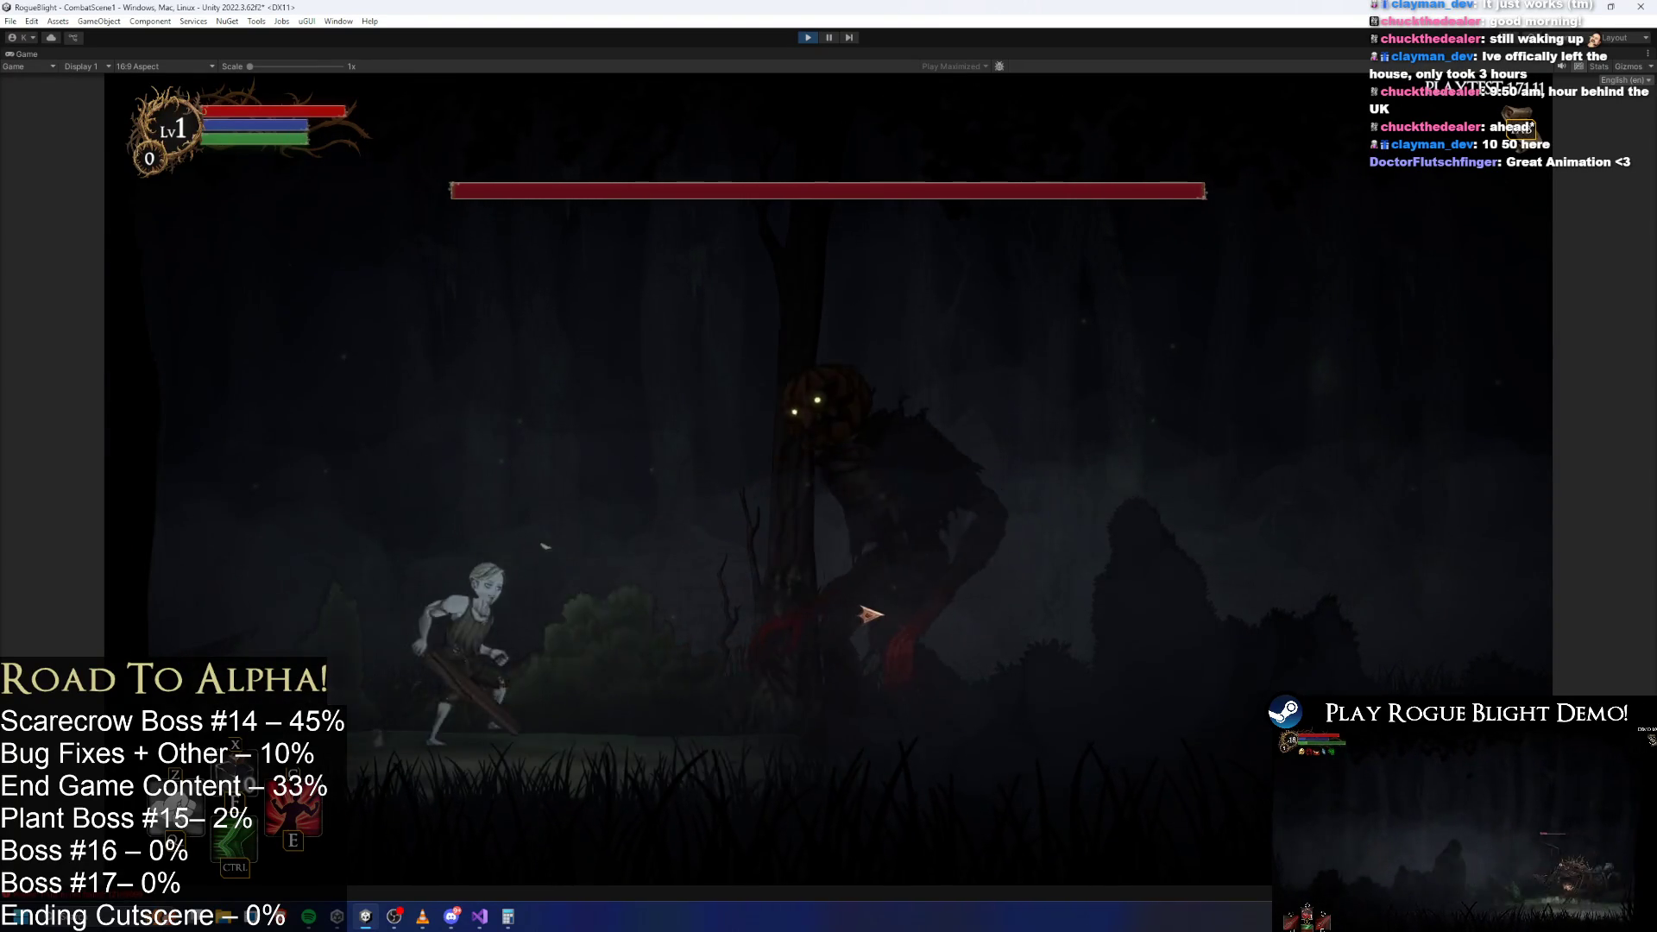
key(d)
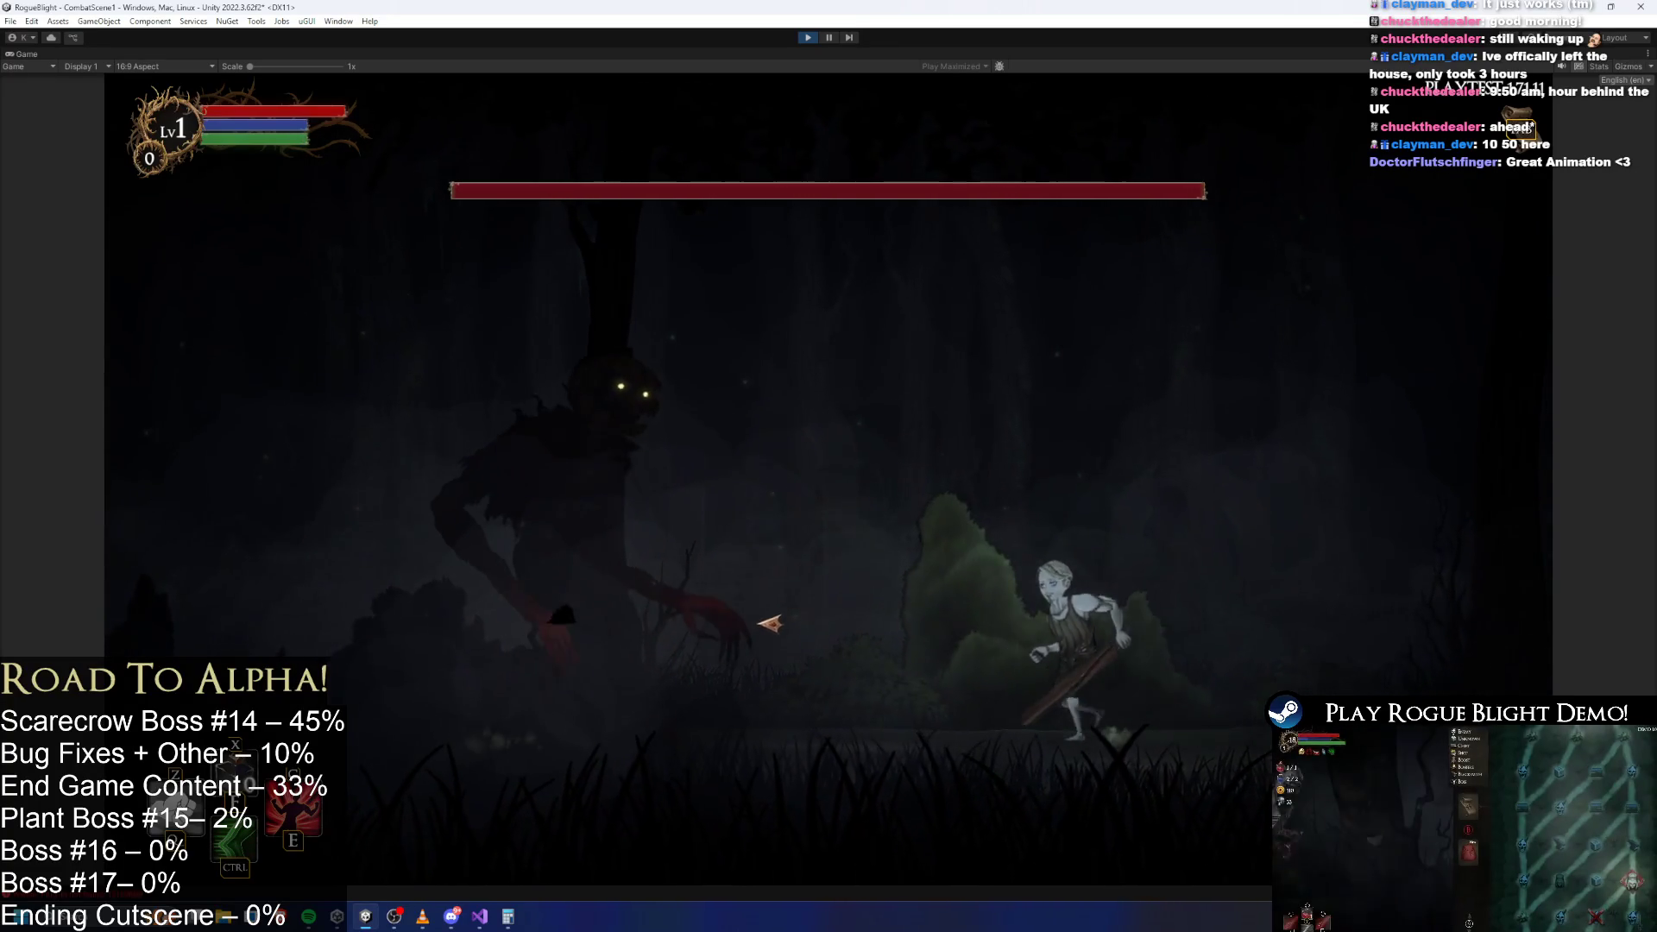
key(d)
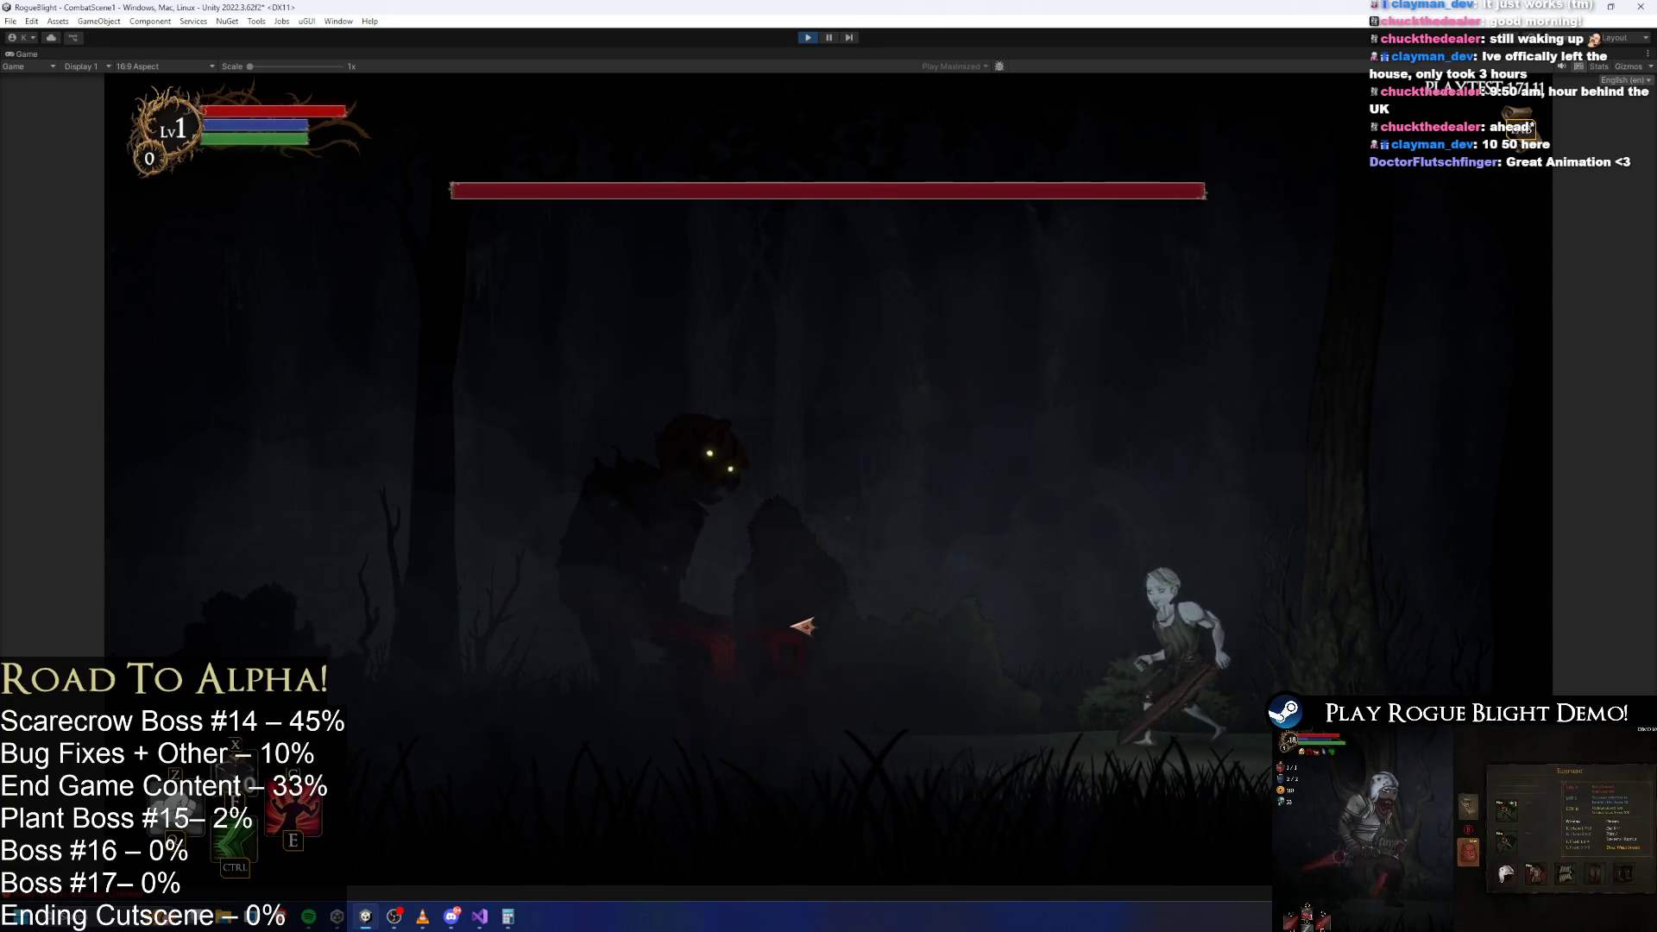
key(space)
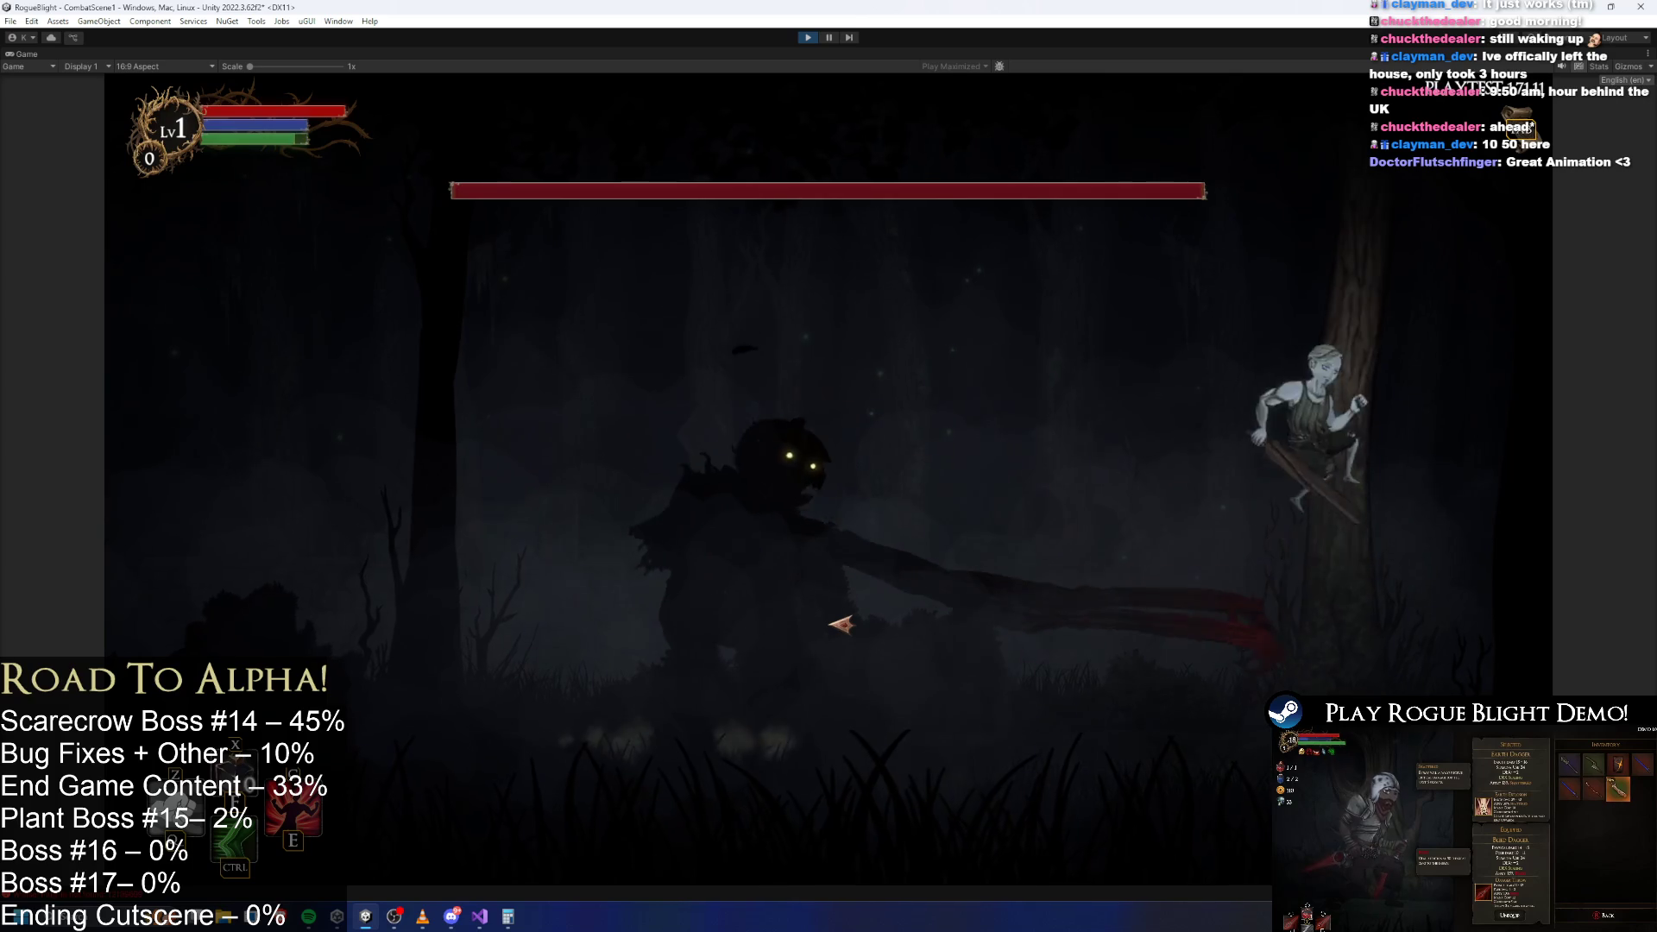
key(d)
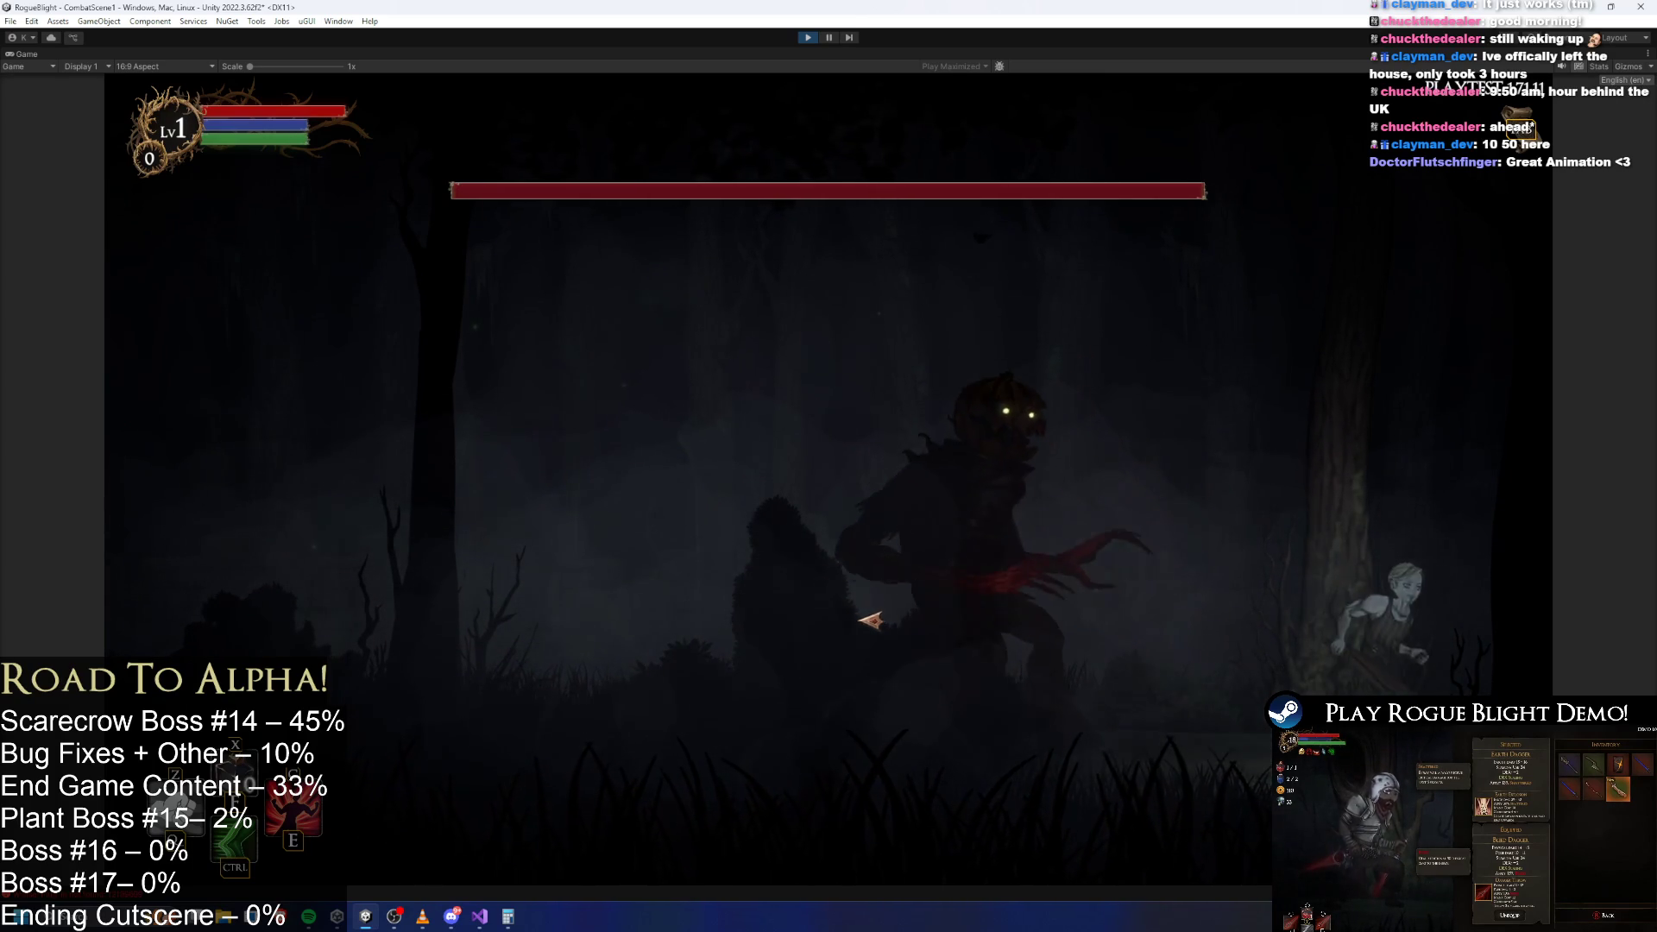
key(shift)
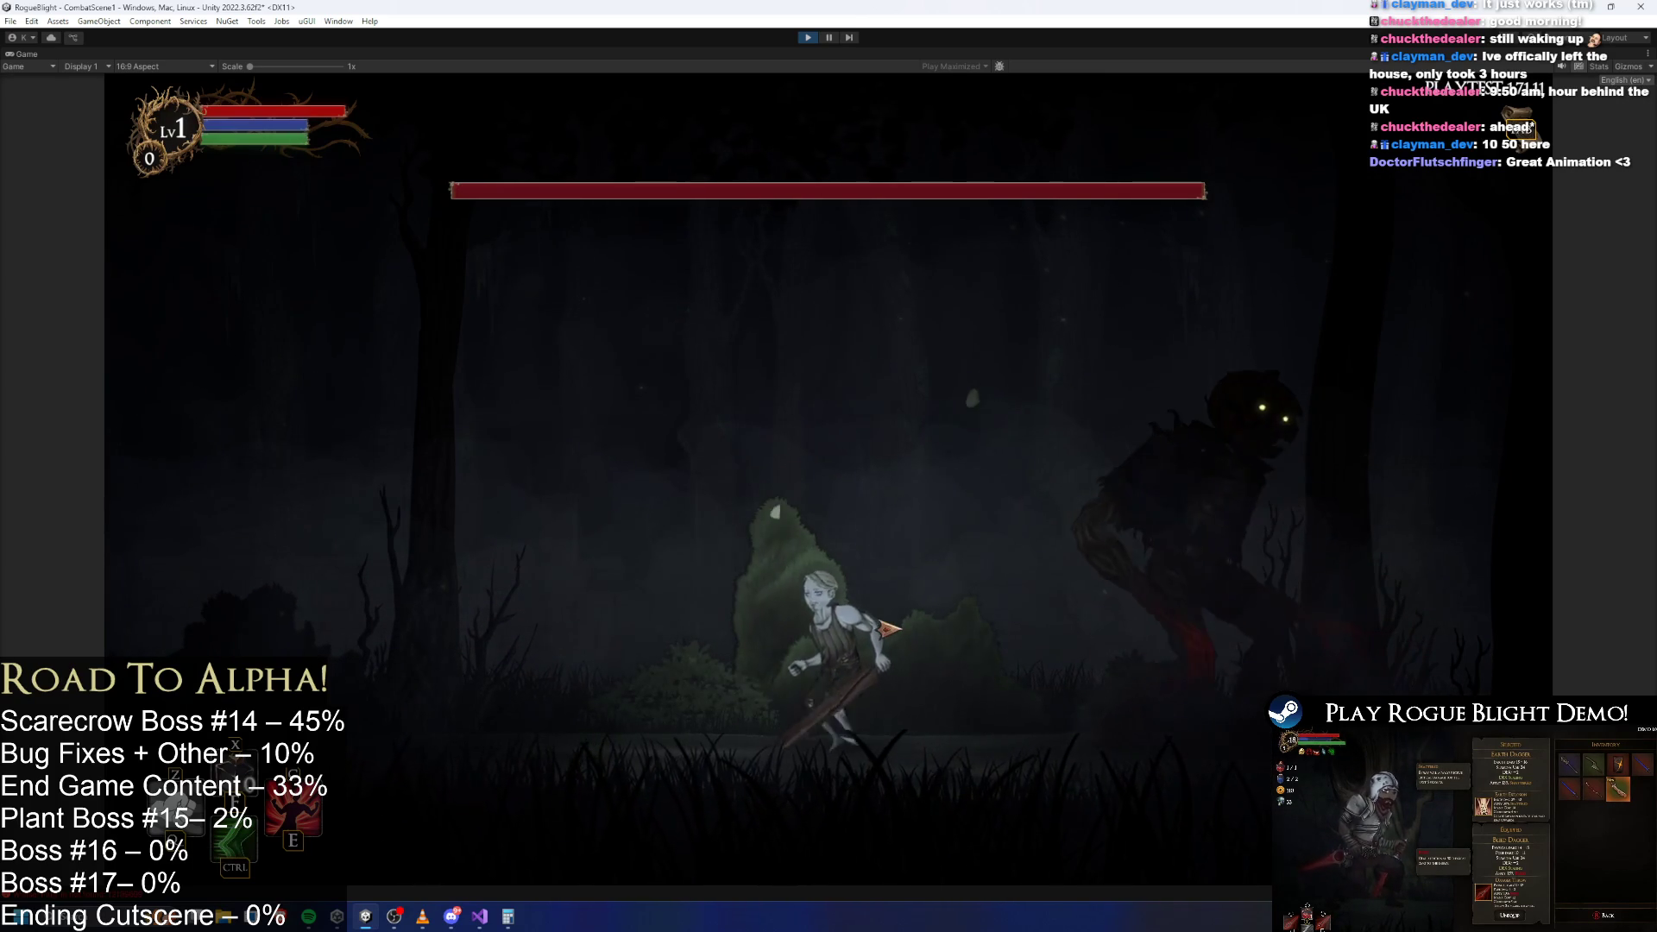
key(a)
key(a)
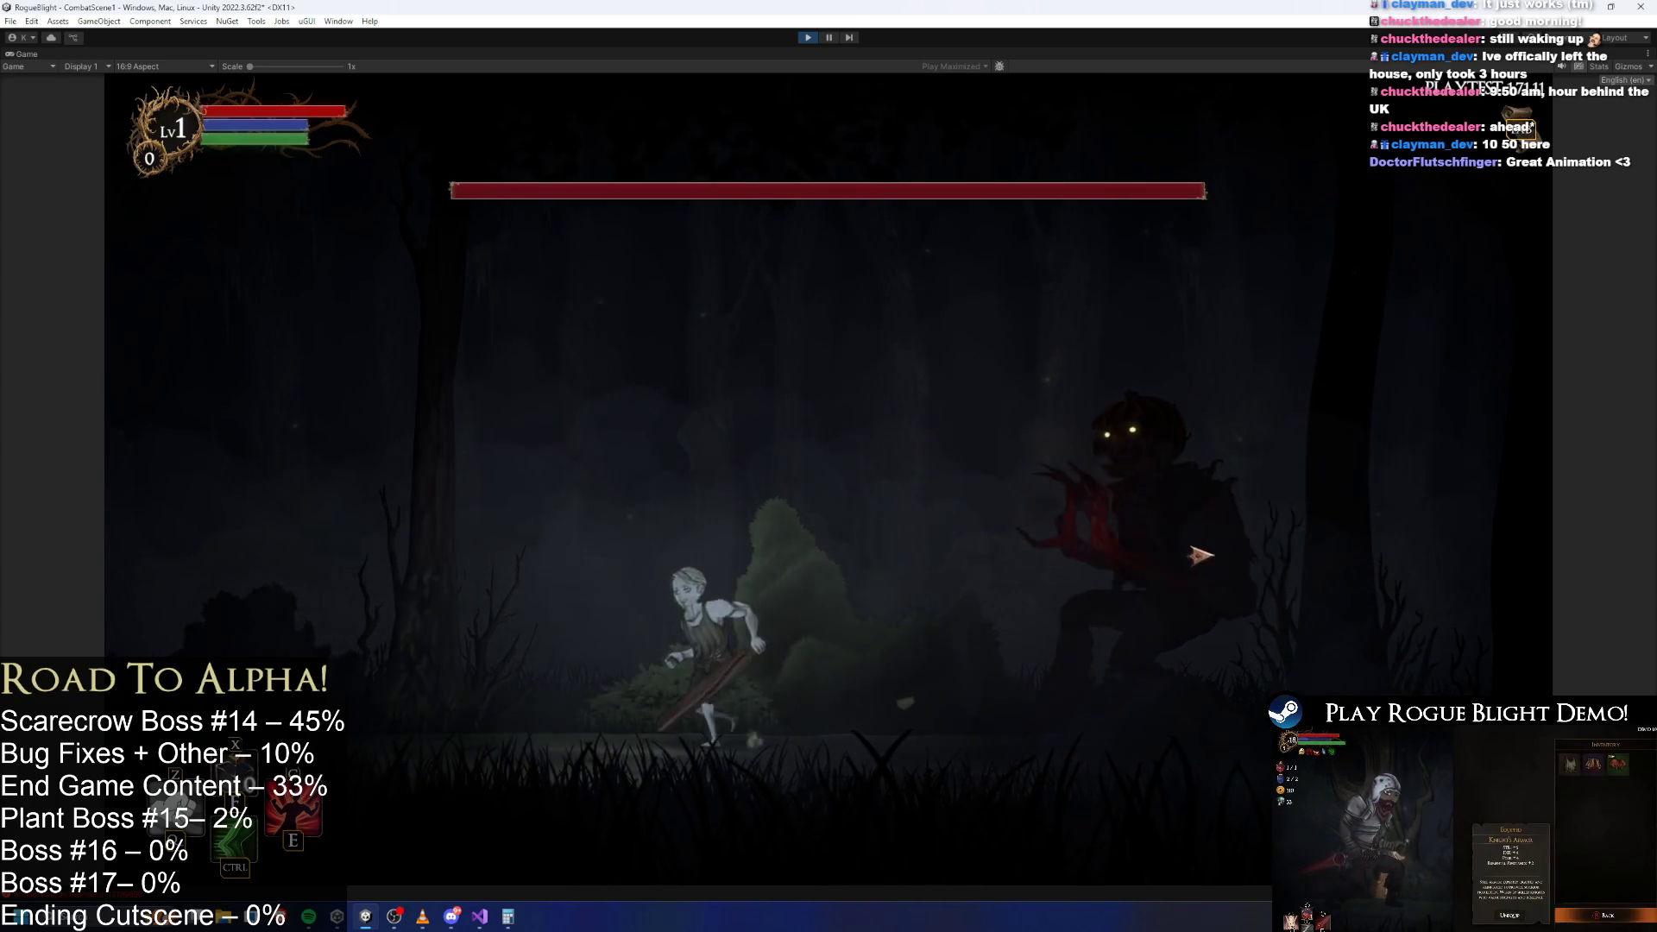
key(d)
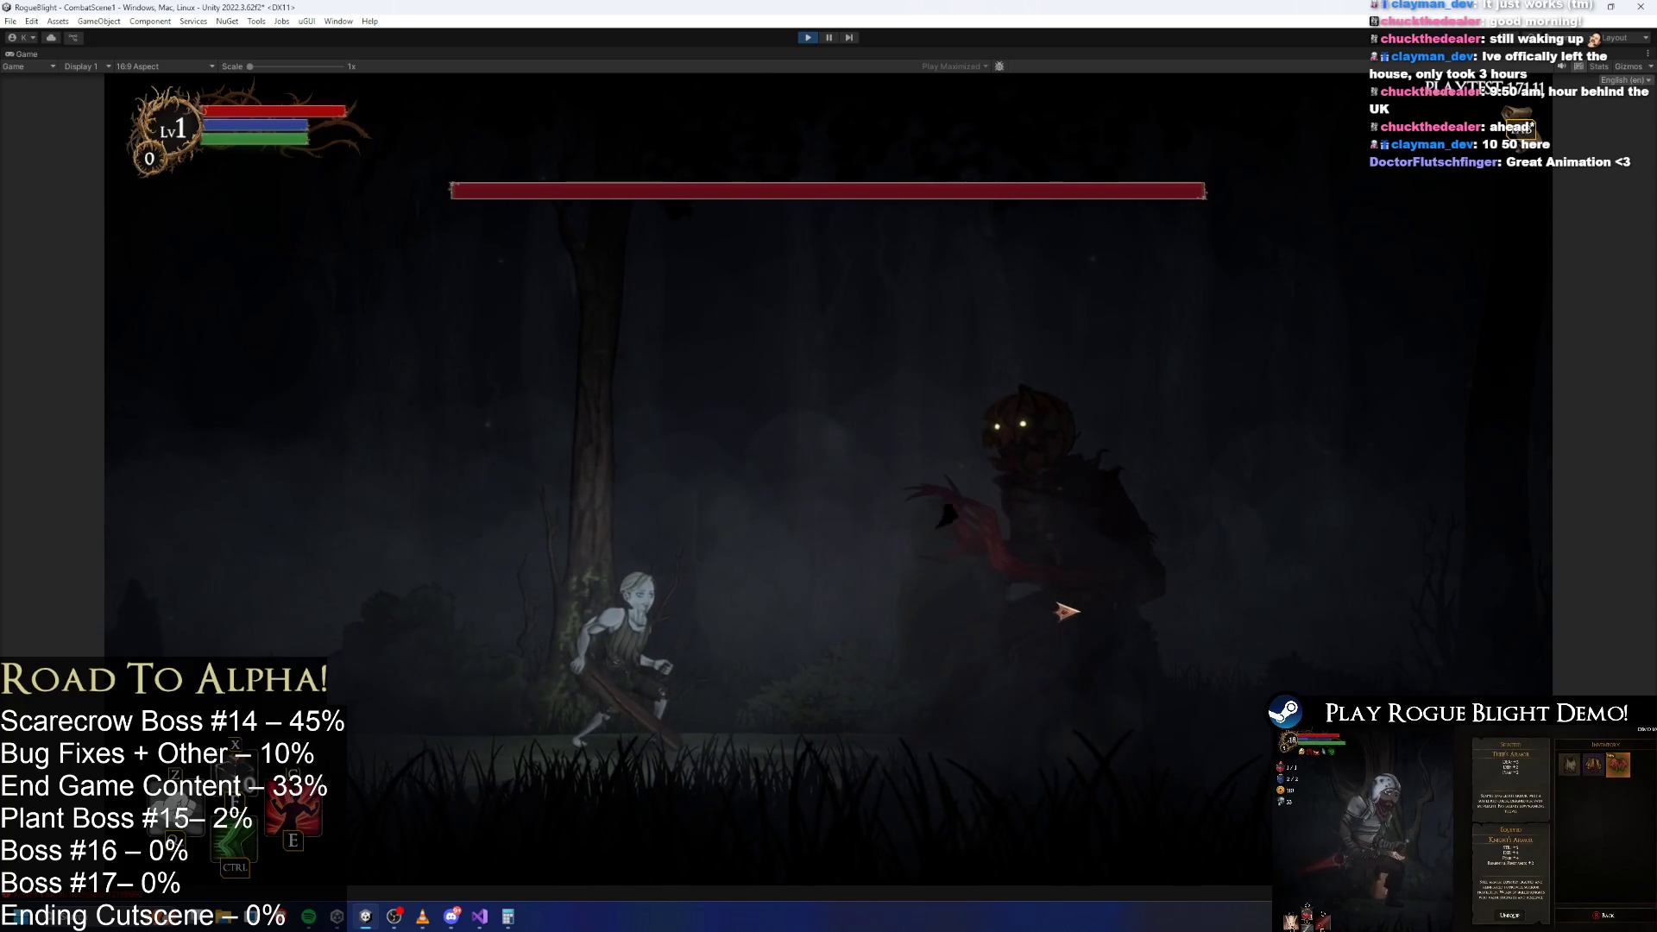
key(shift)
key(a)
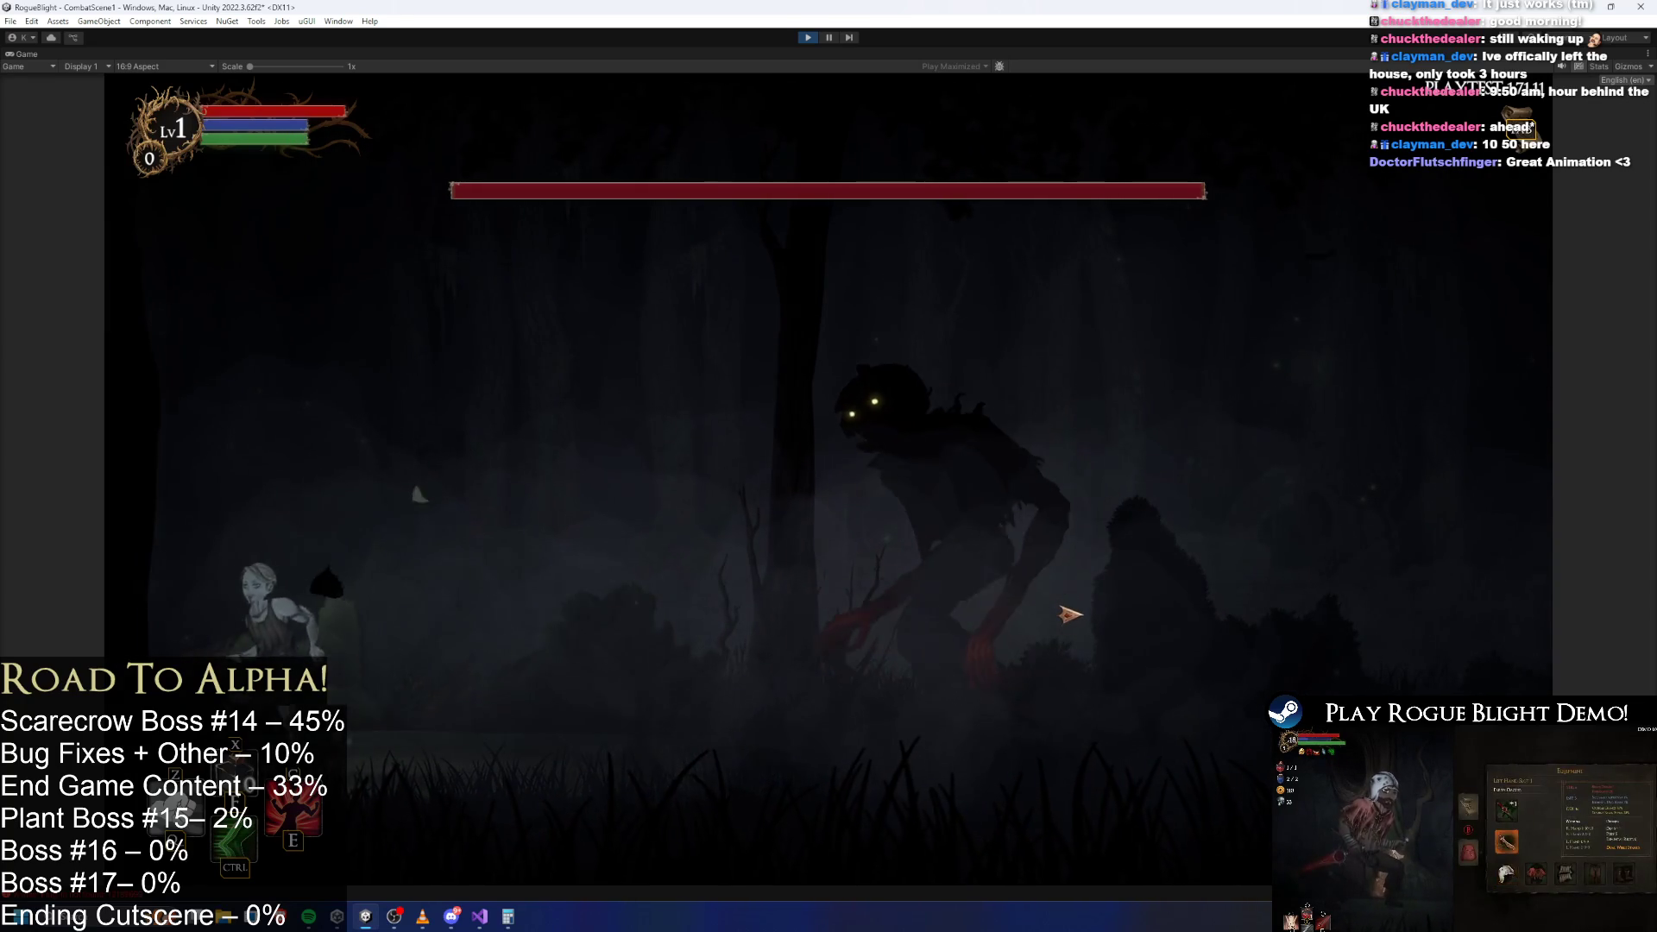
Attack the boss, then leap over it and run back and forth around it.
click(552, 618)
key(d)
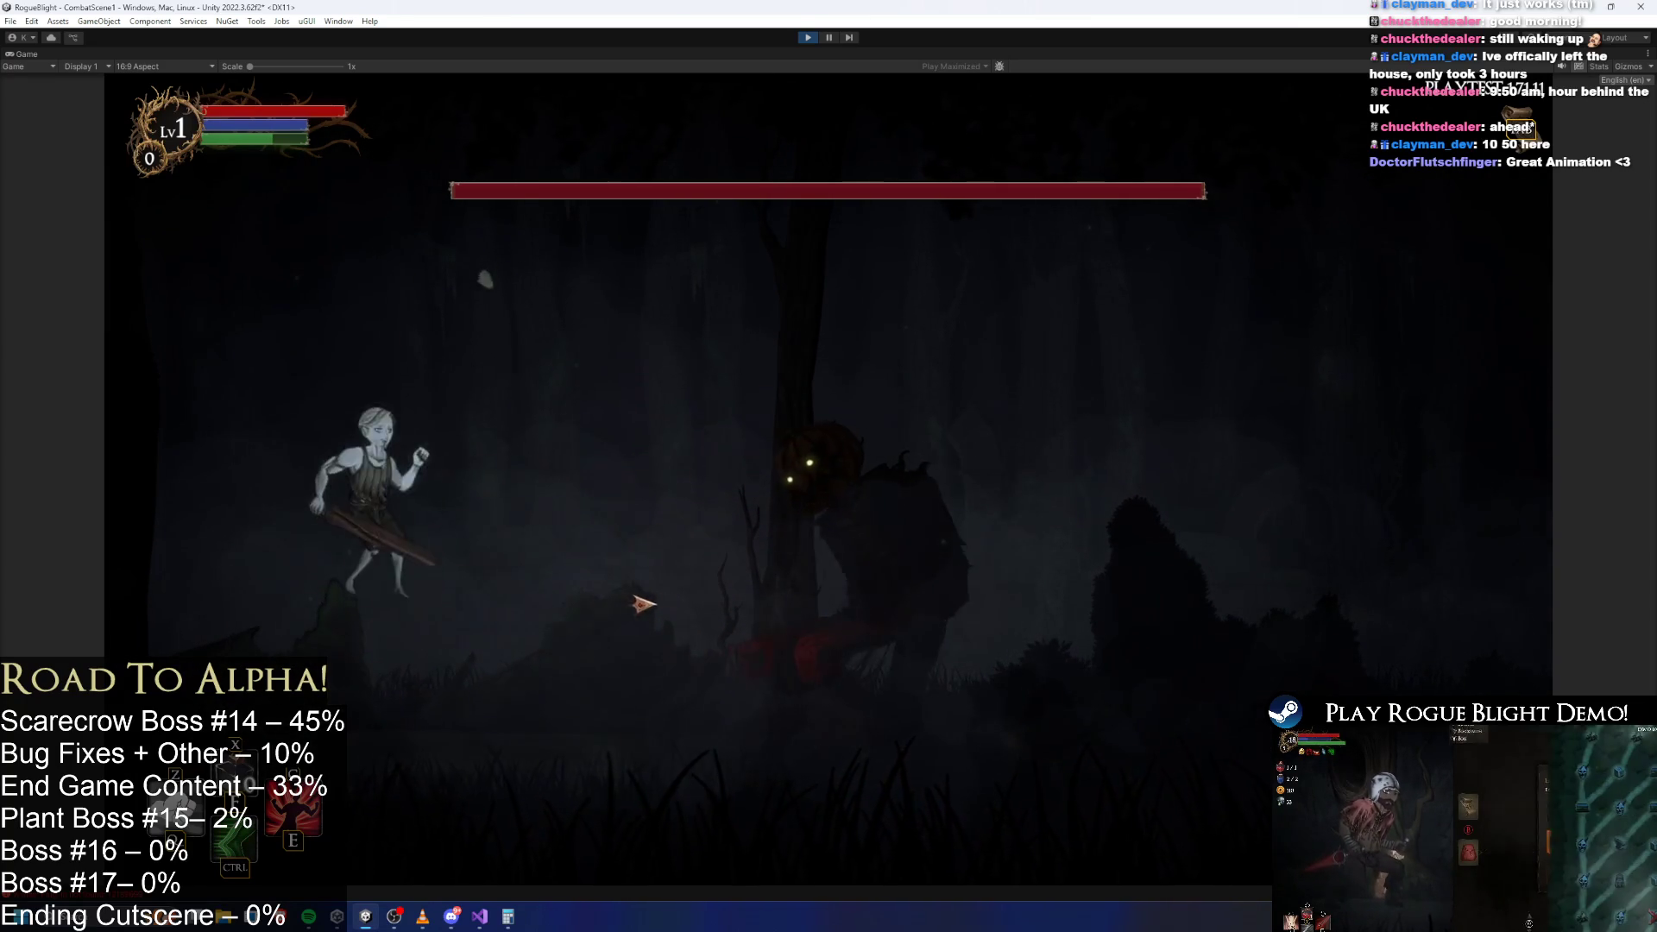
key(a)
key(space)
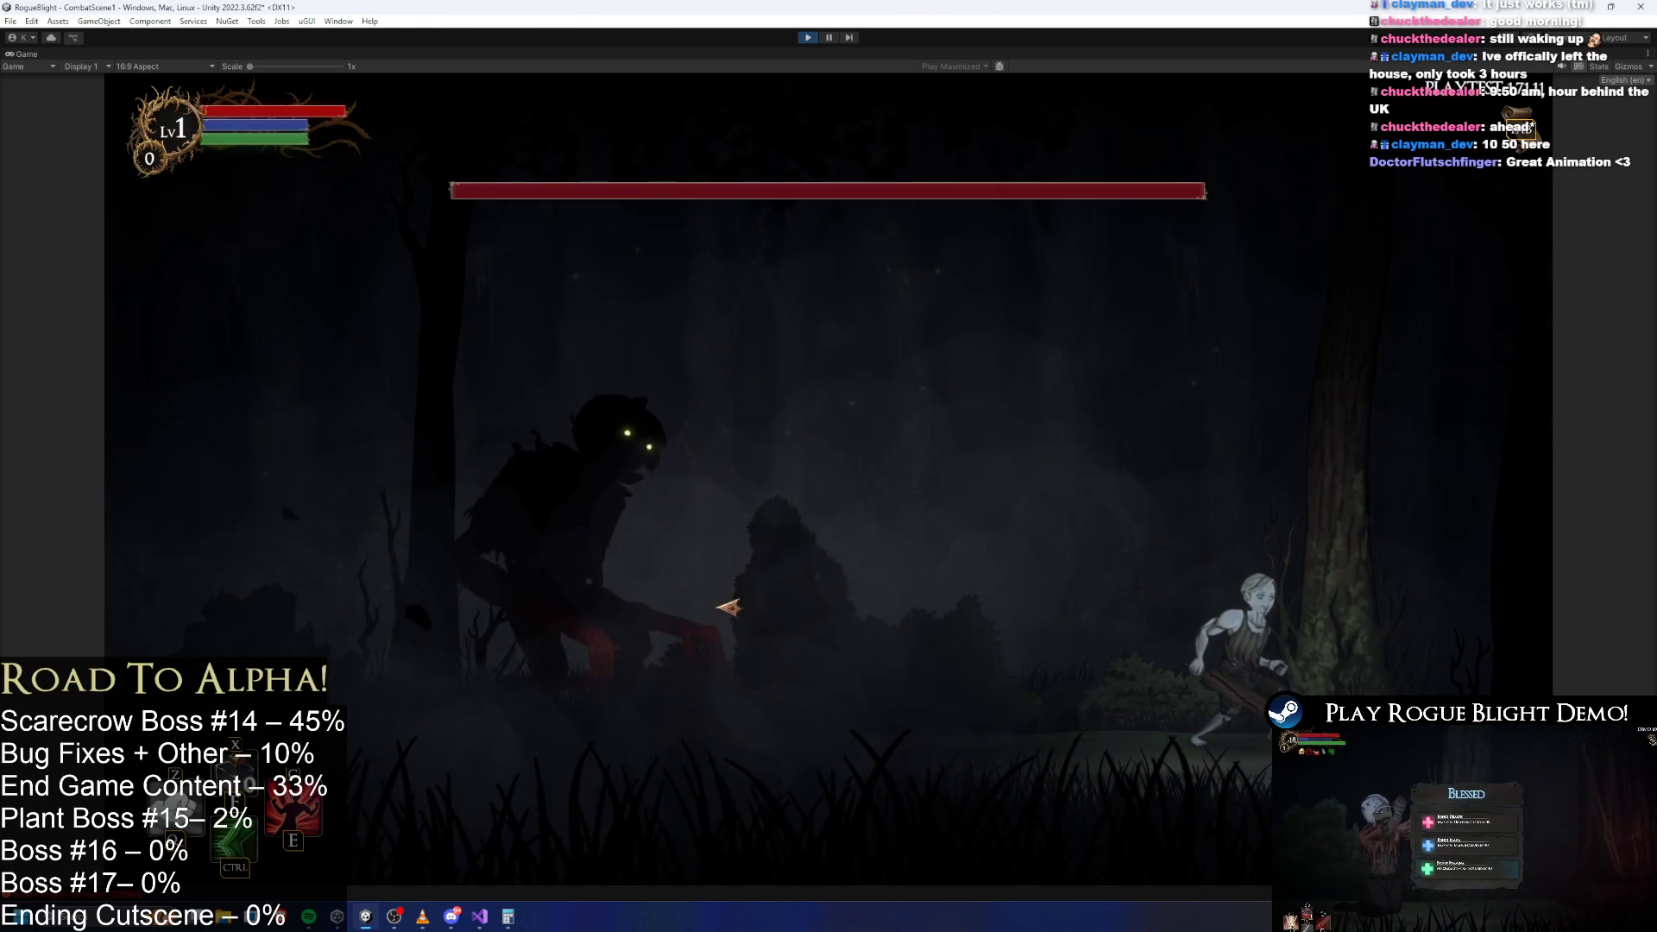
key(space)
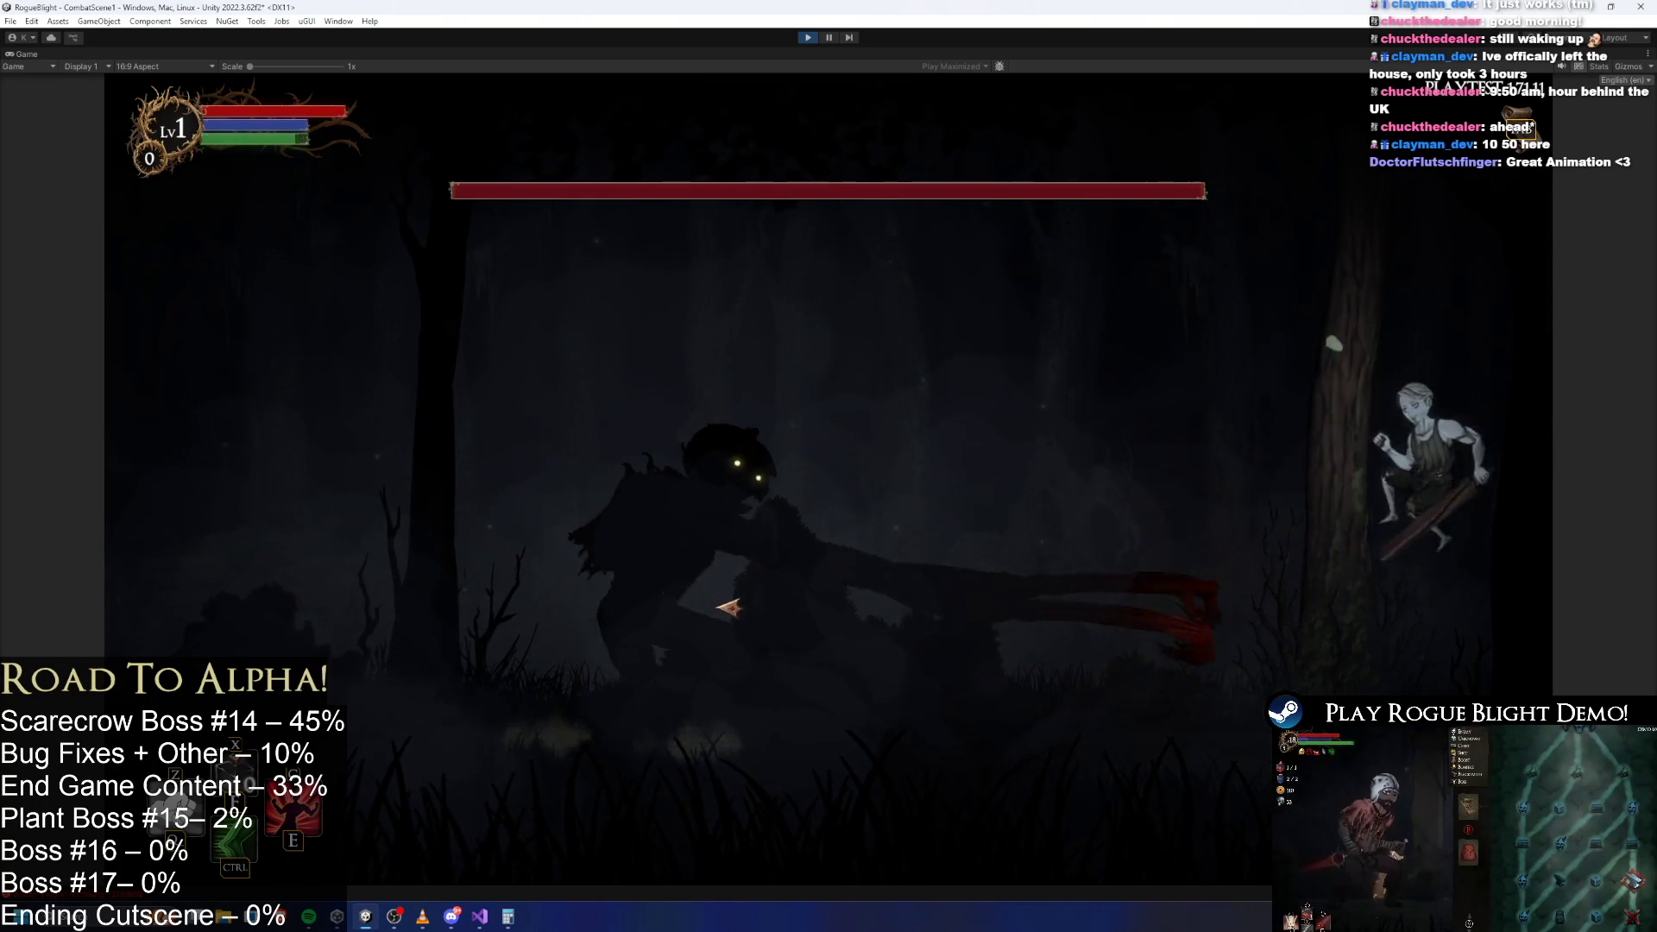
key(space)
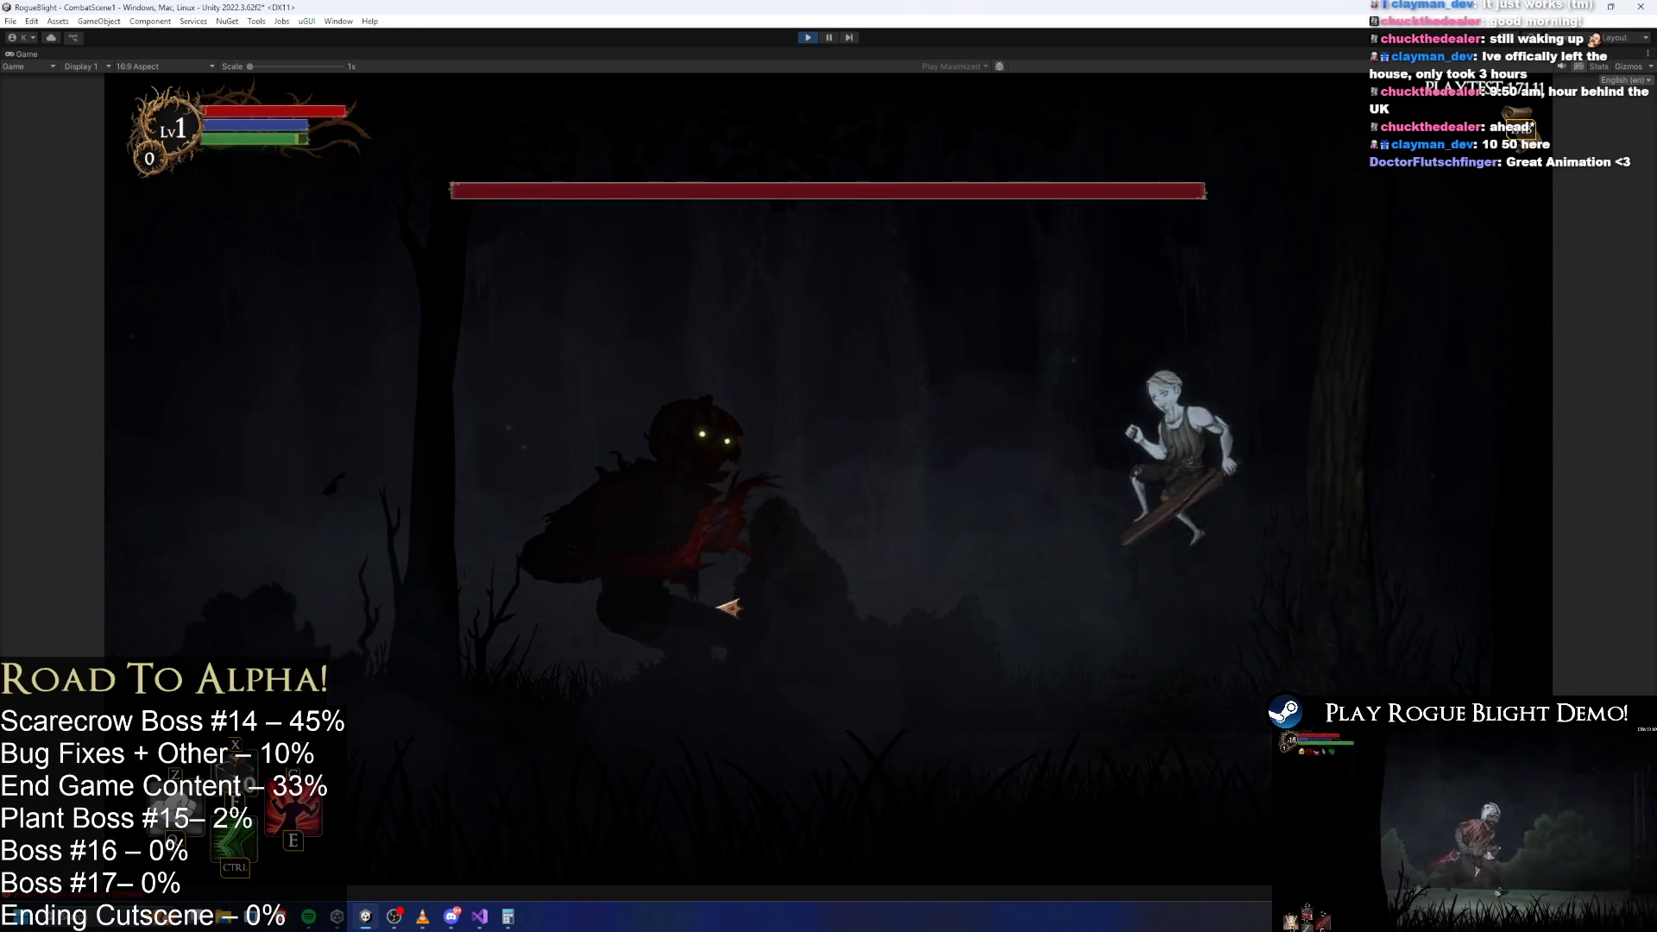
key(a)
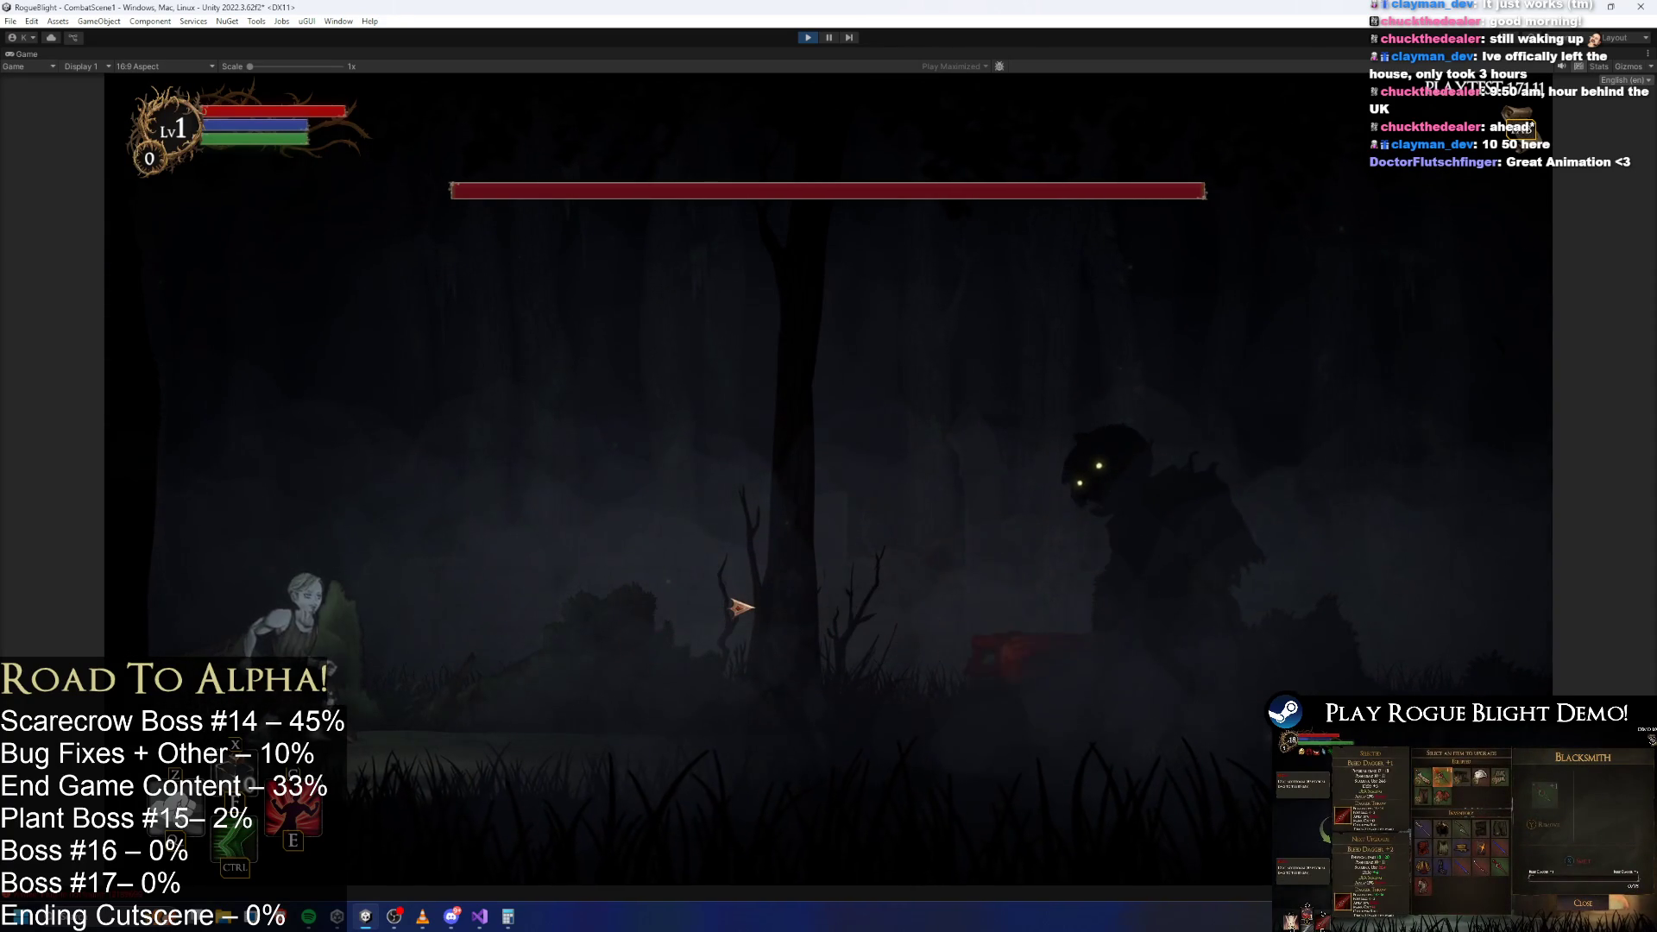
key(d)
key(d)
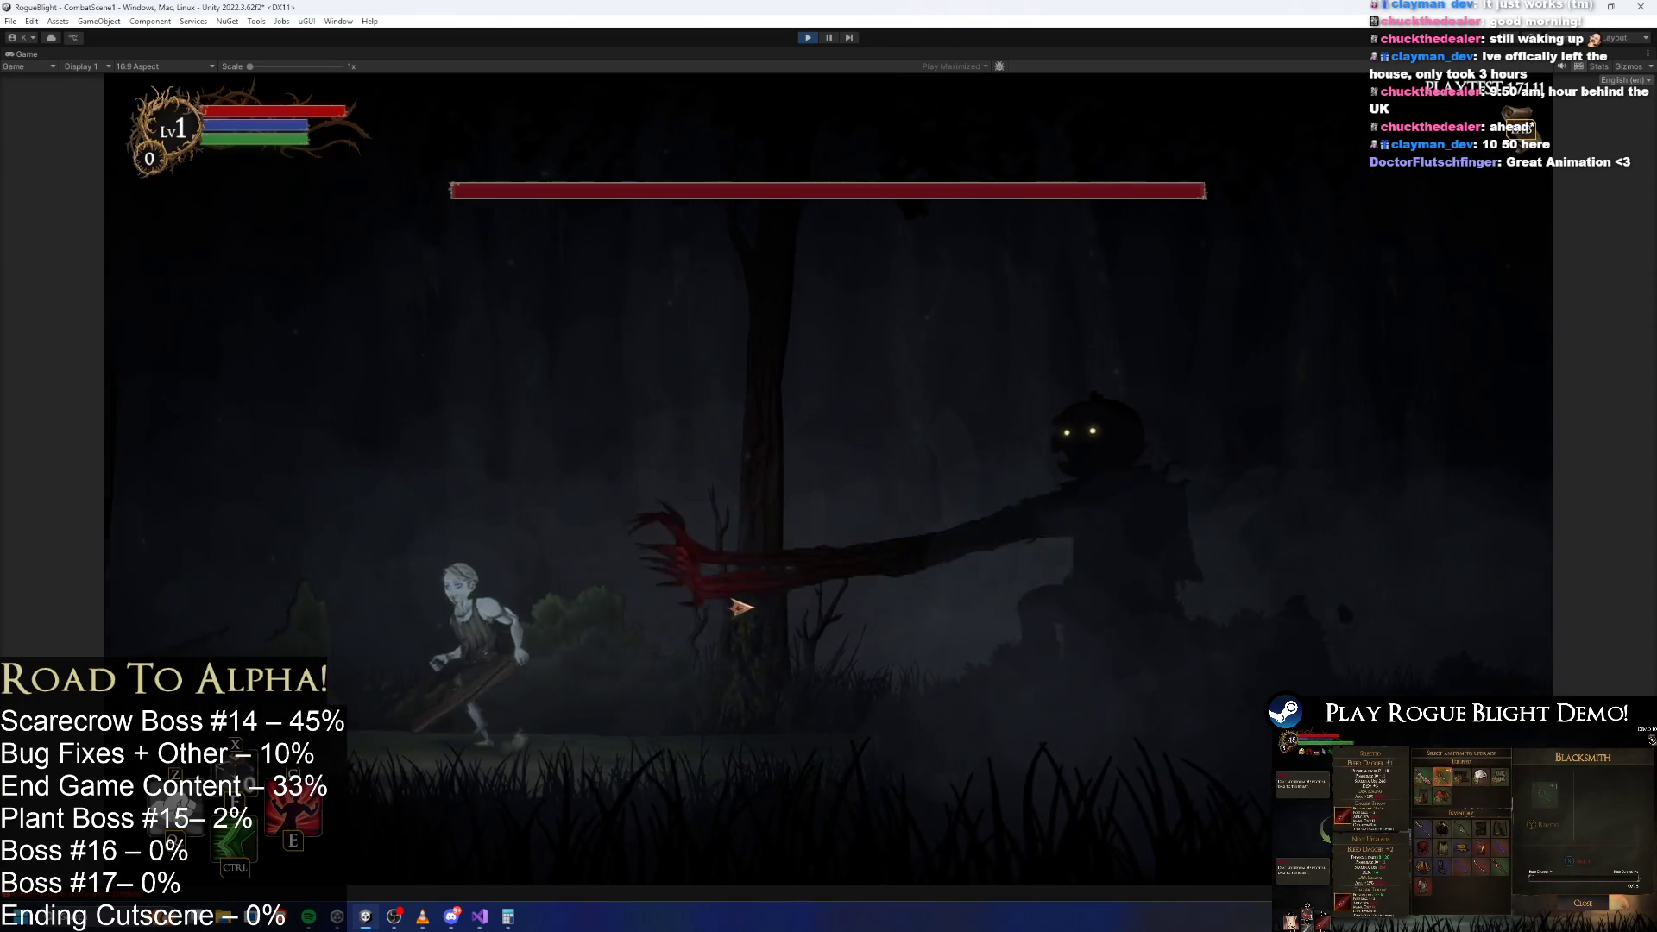
key(a)
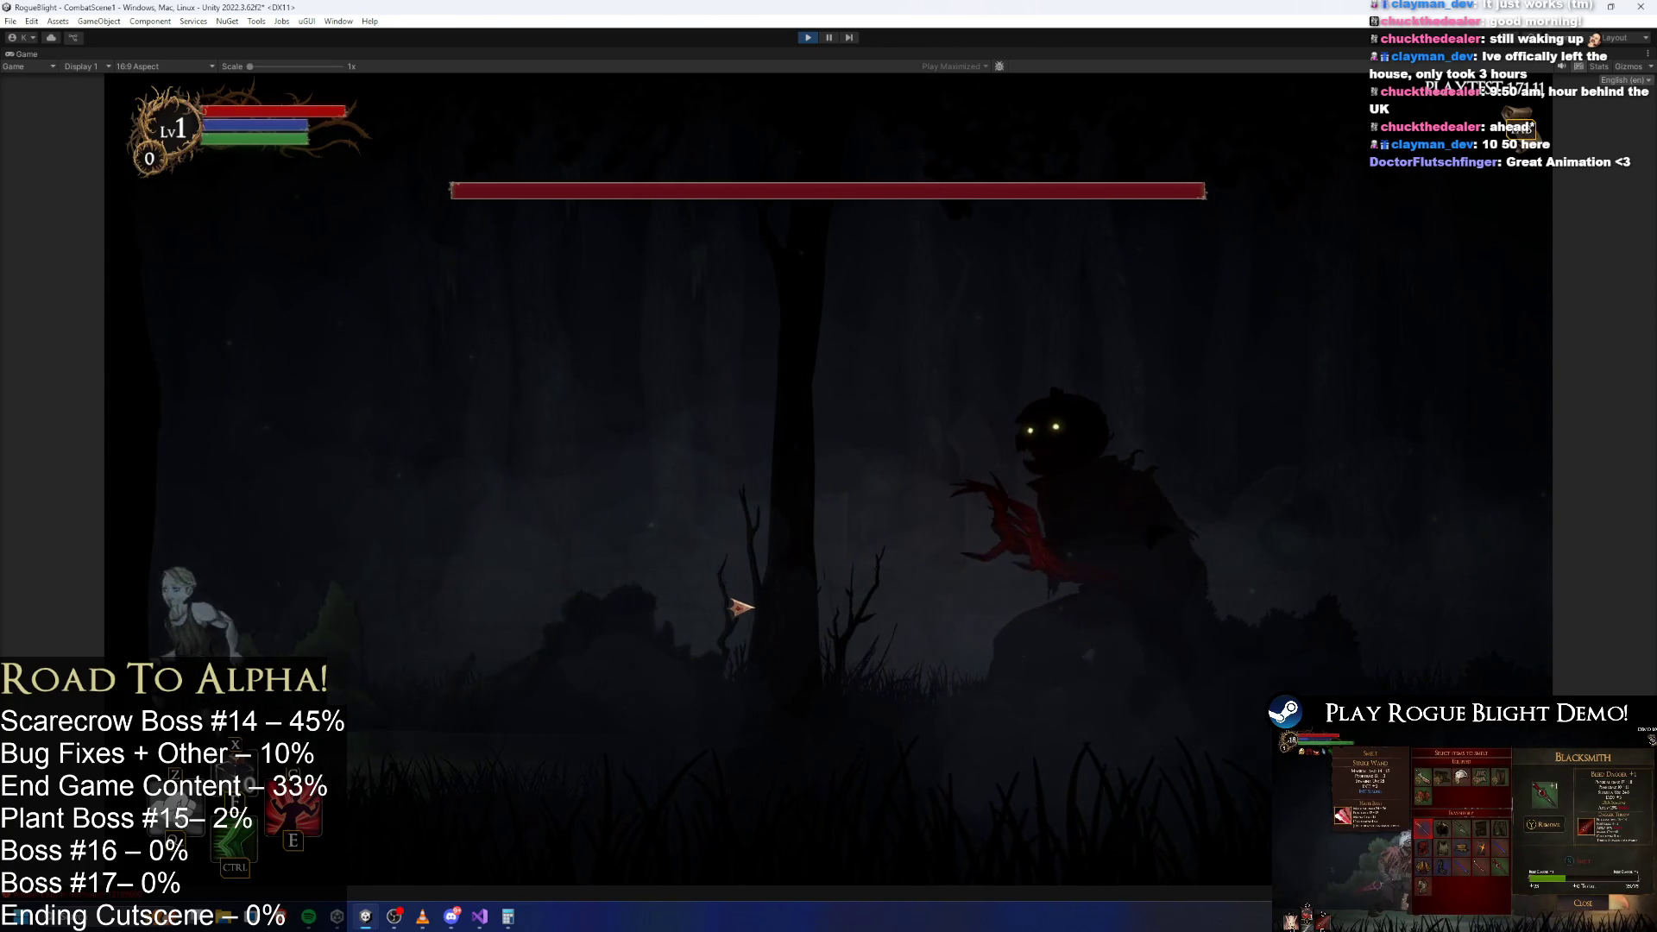
key(d)
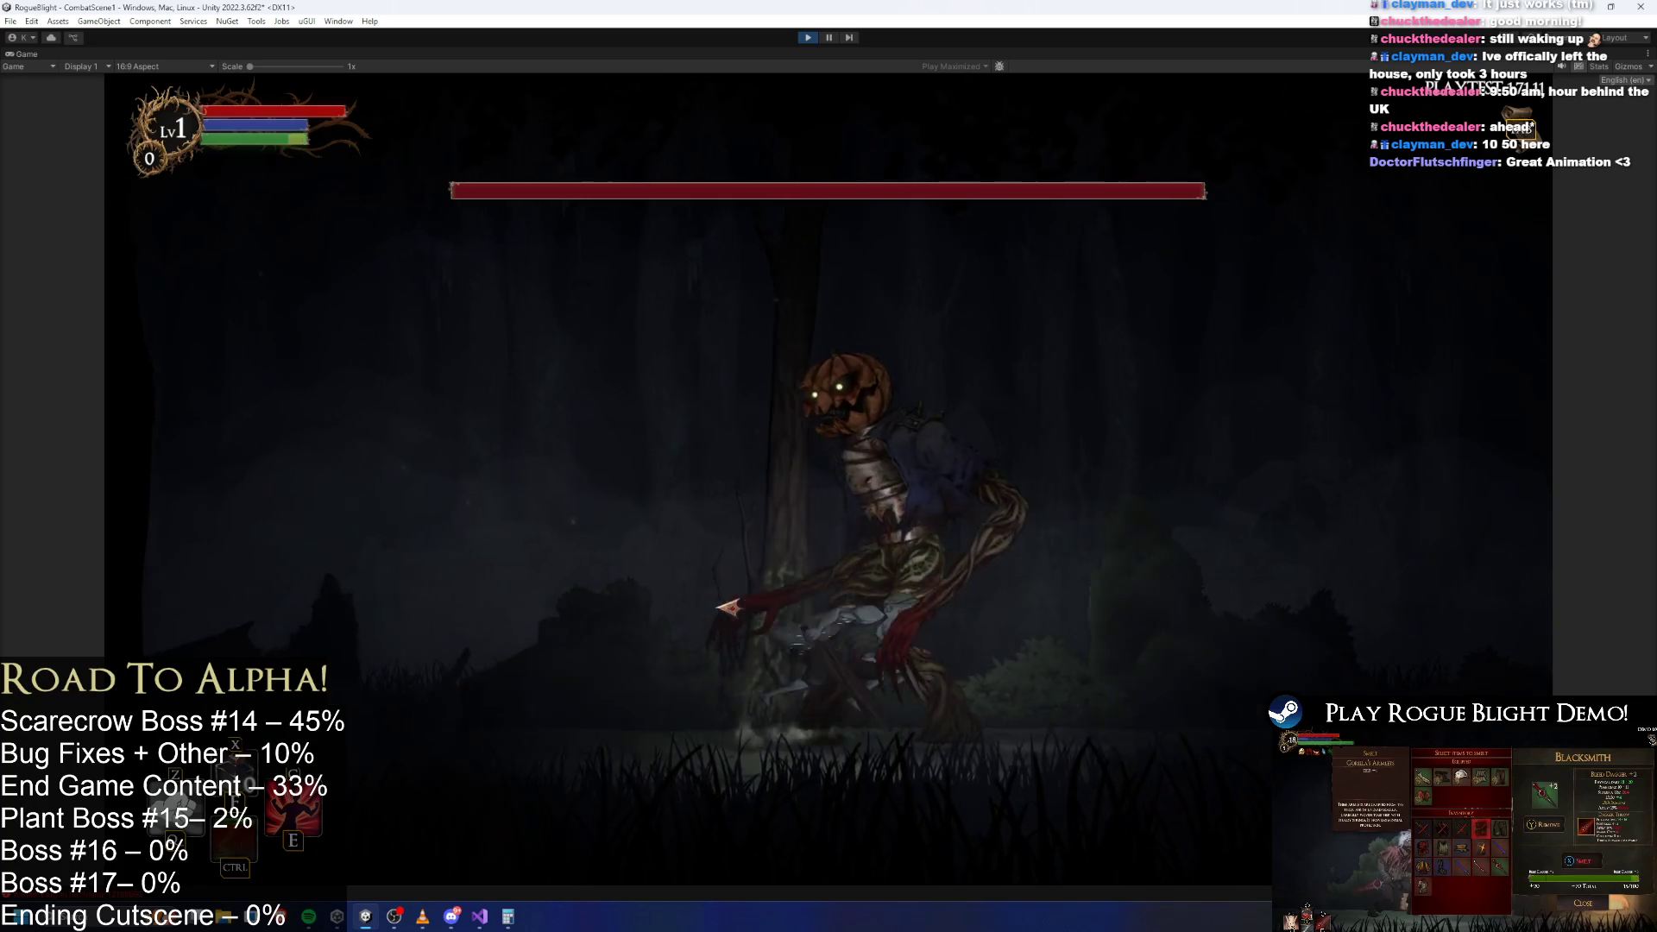
key(d)
Keep moving left and right across the arena to bait and evade the boss's claw lunges.
key(a)
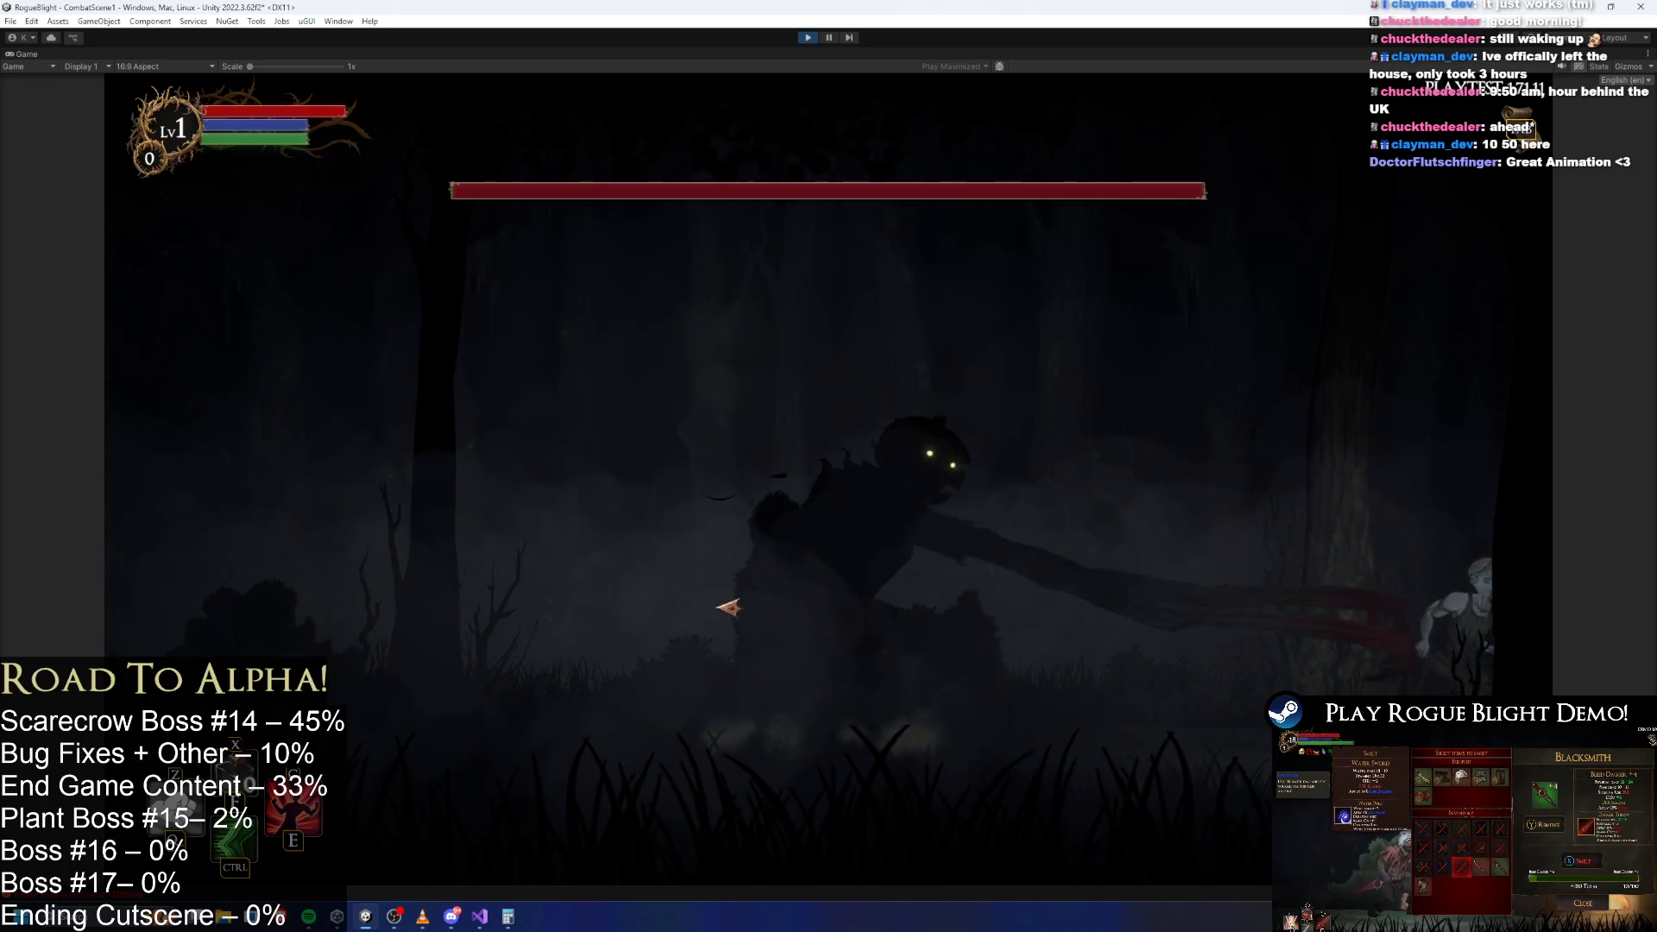
key(a)
key(a)
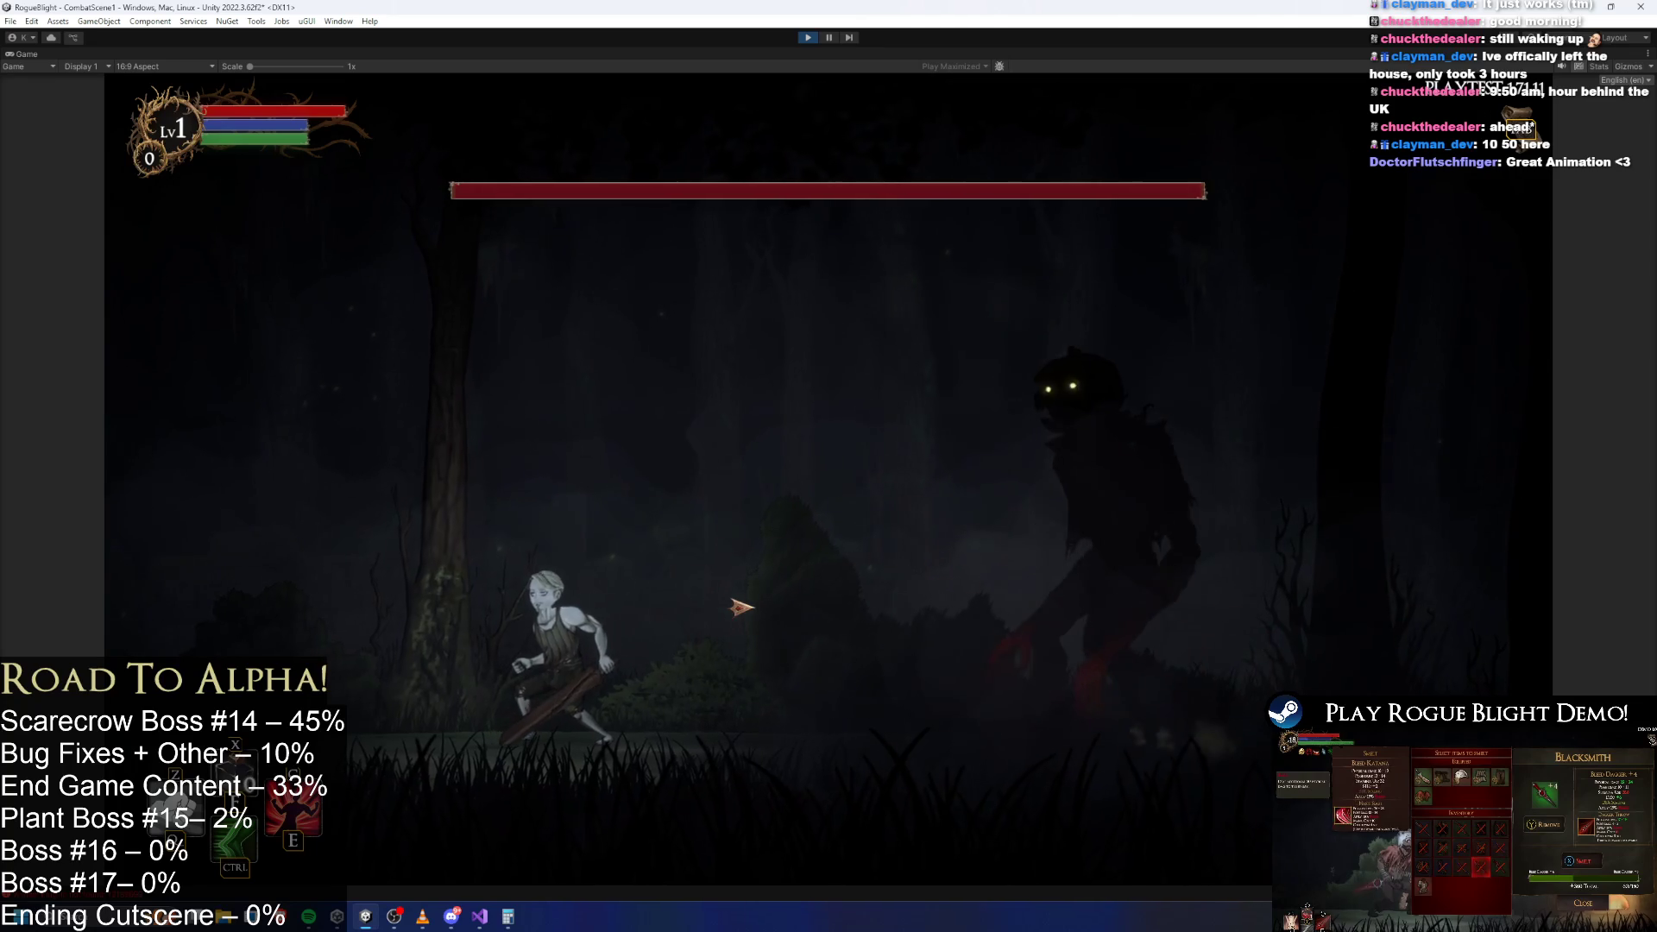
key(a)
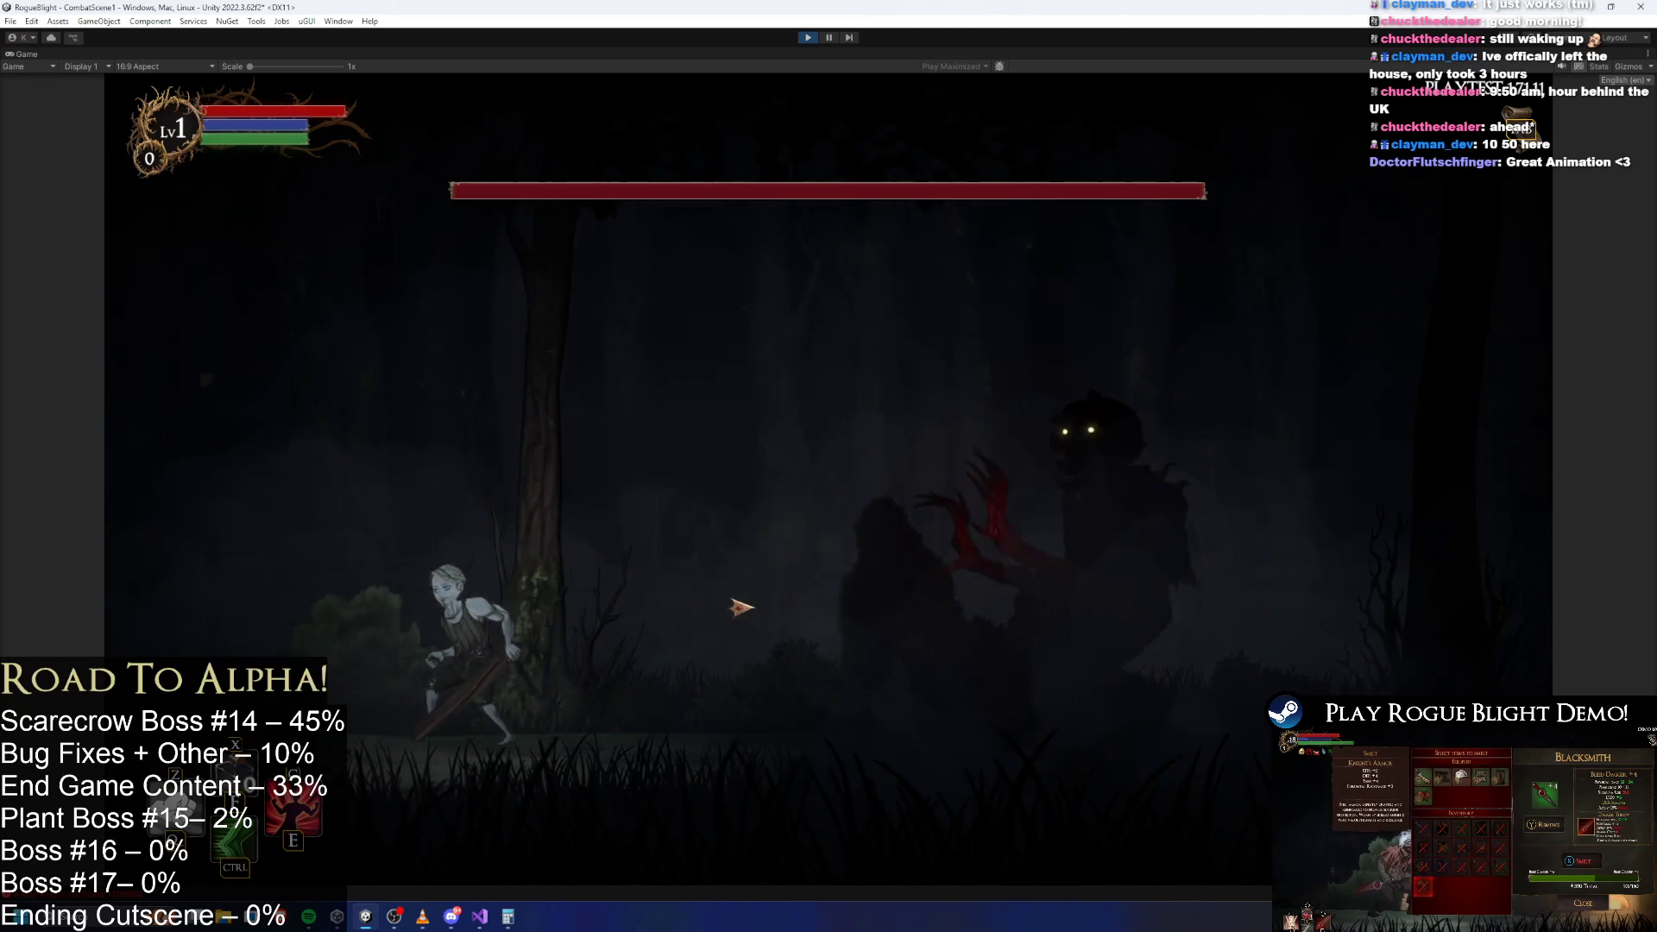
key(a)
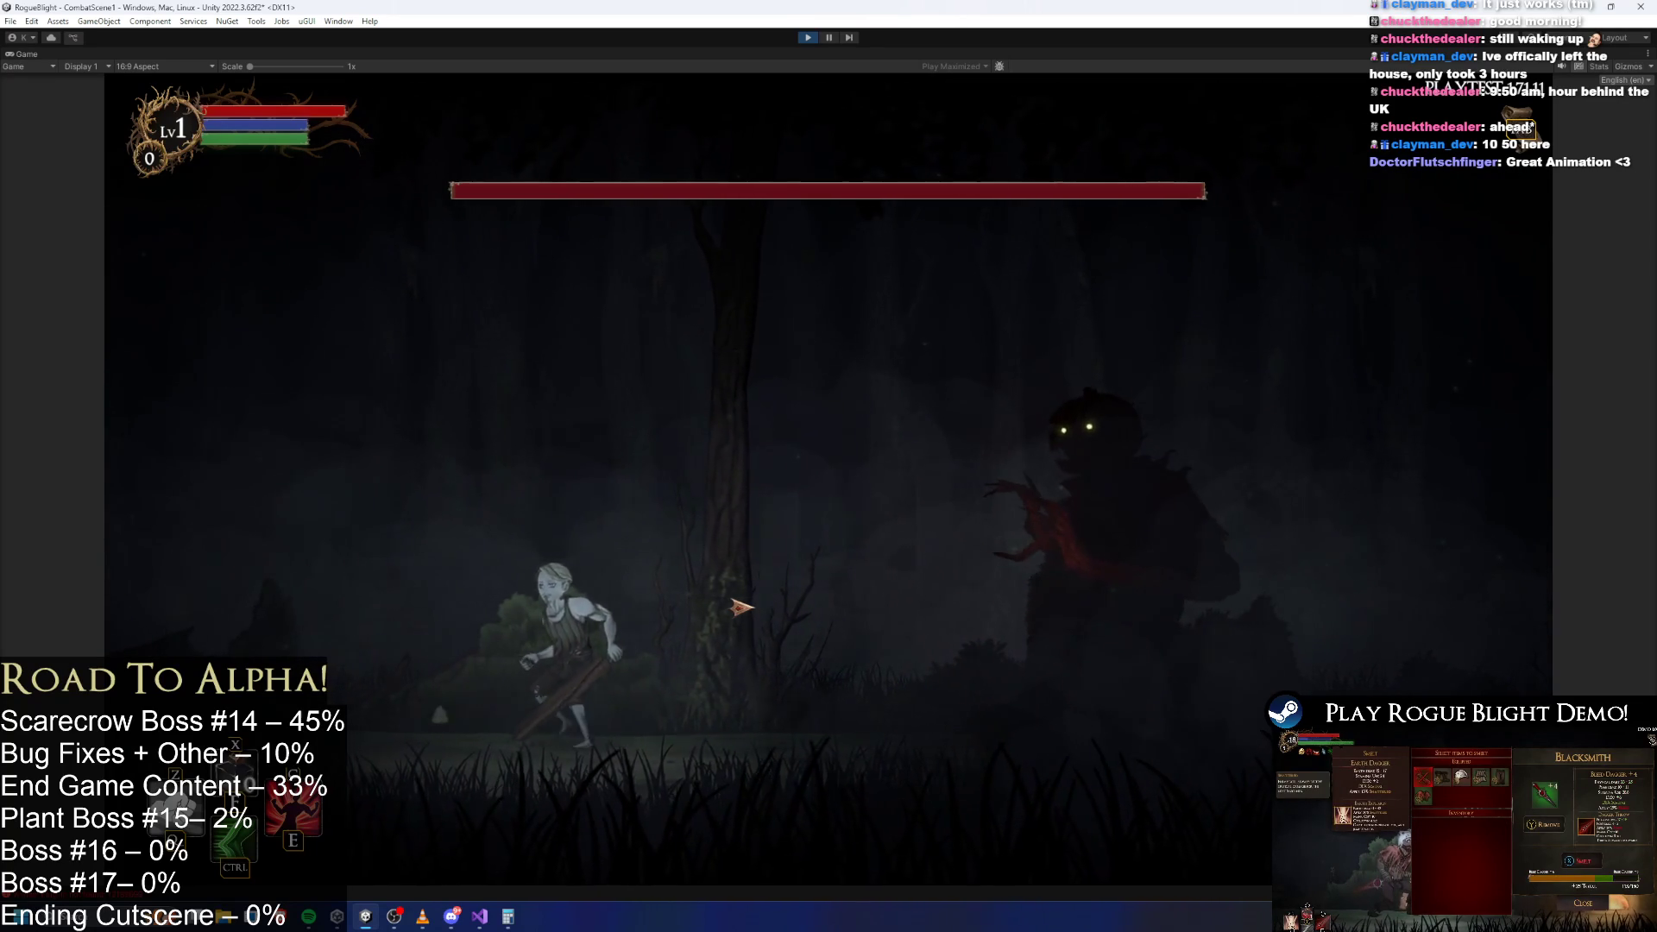
key(a)
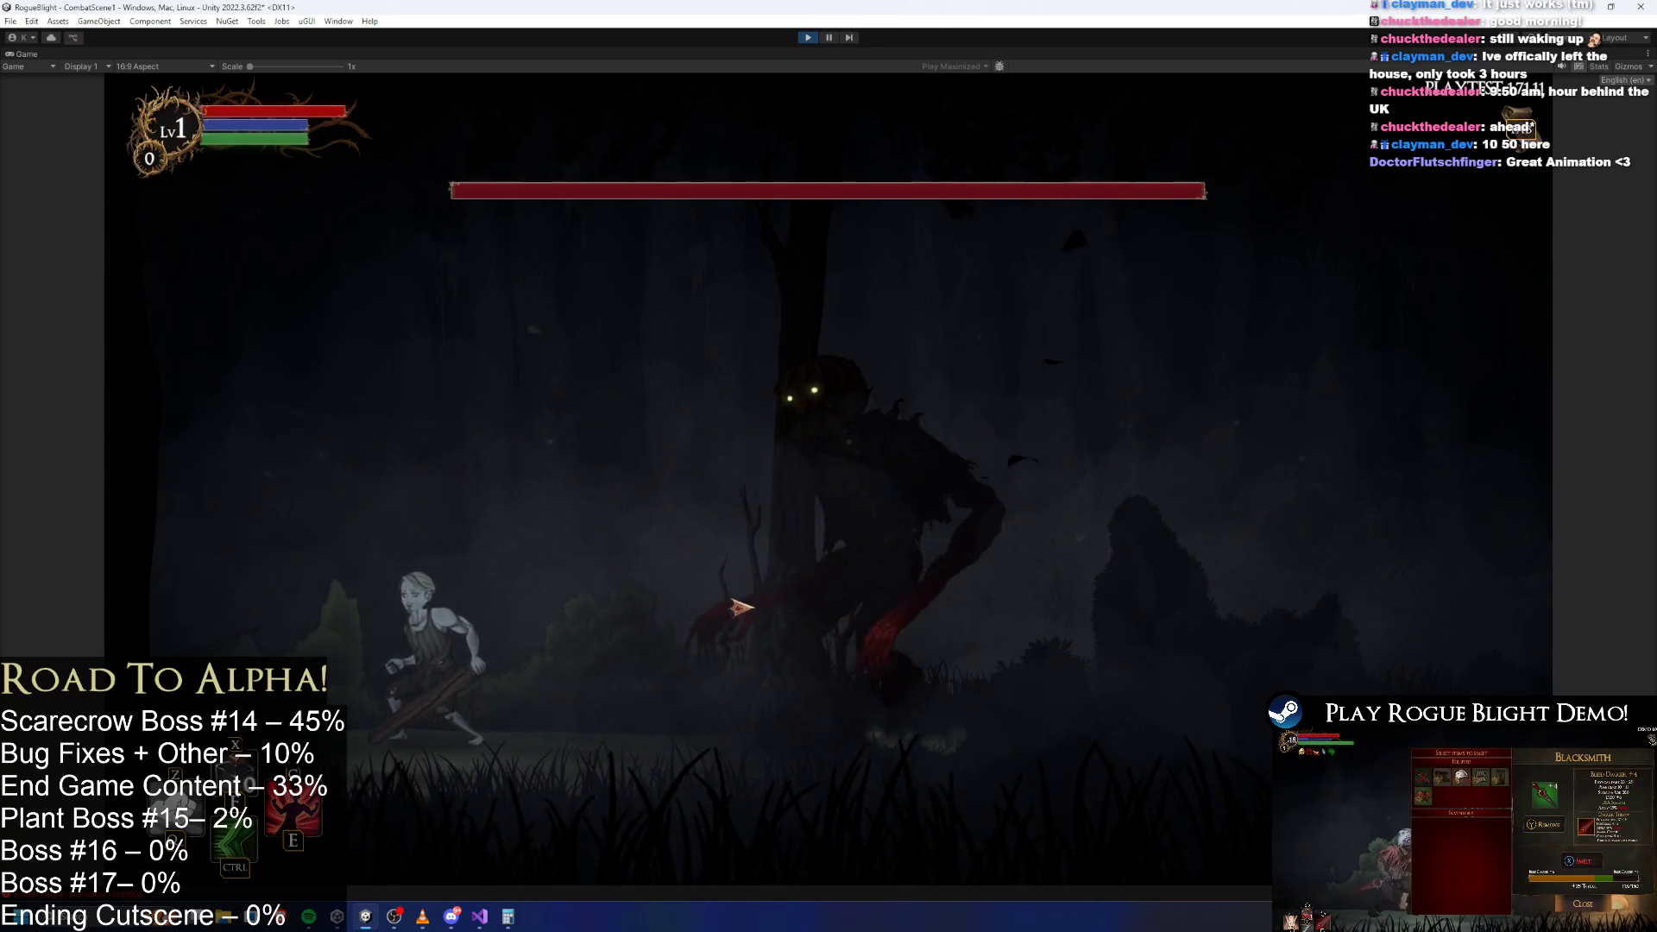
key(a)
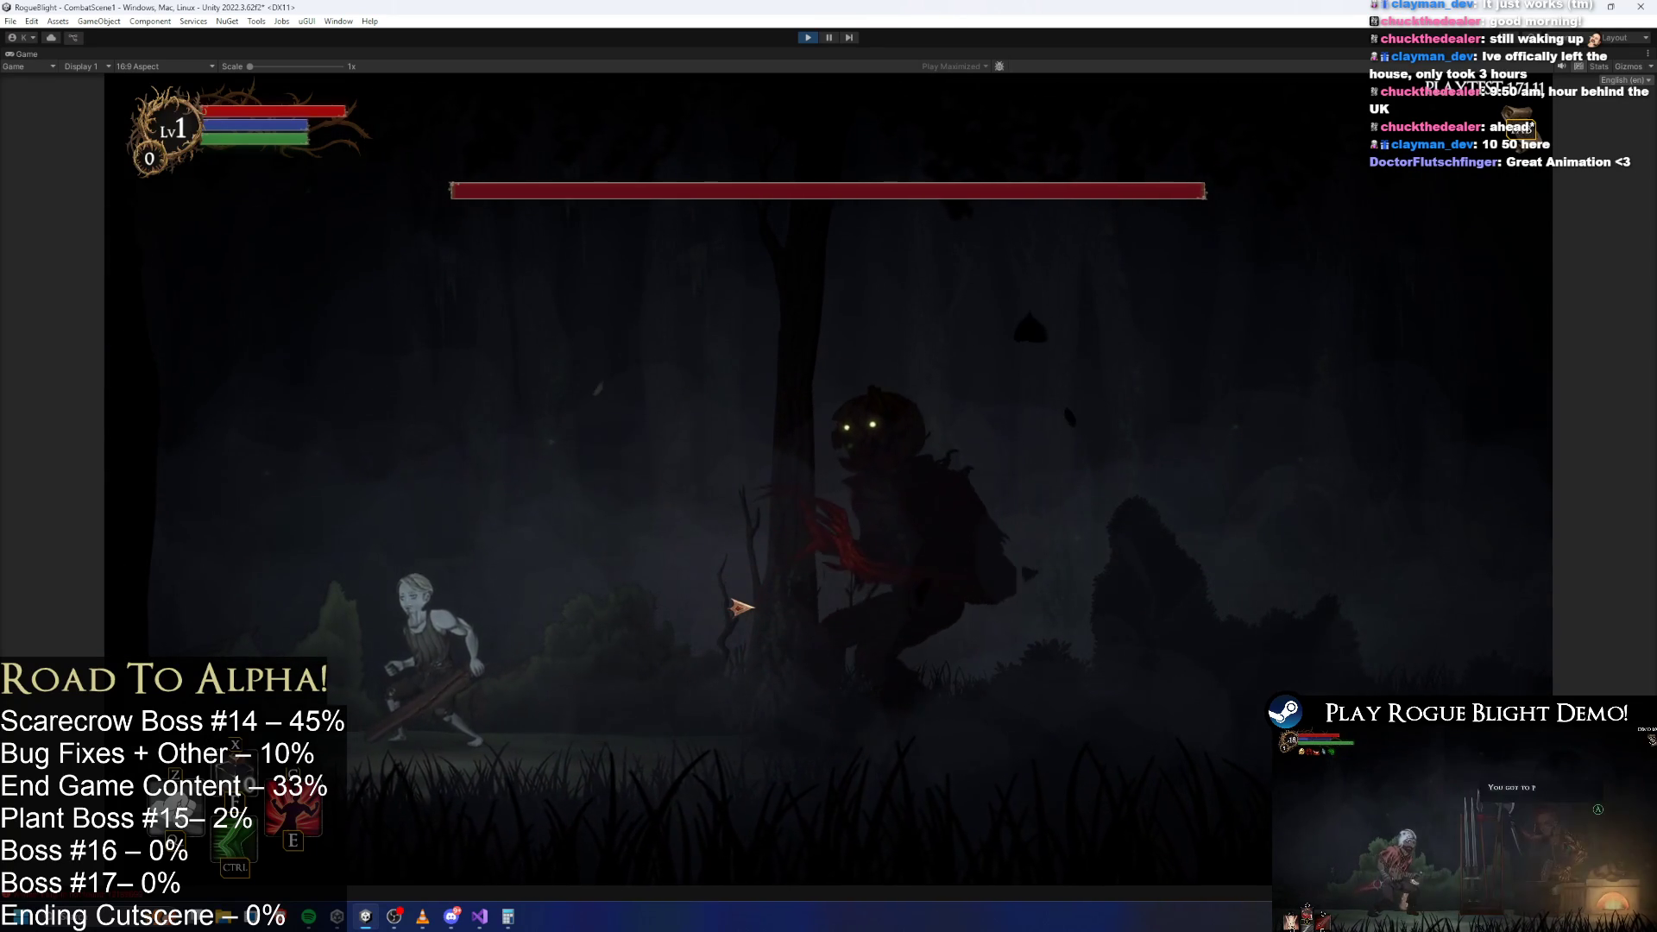
key(d)
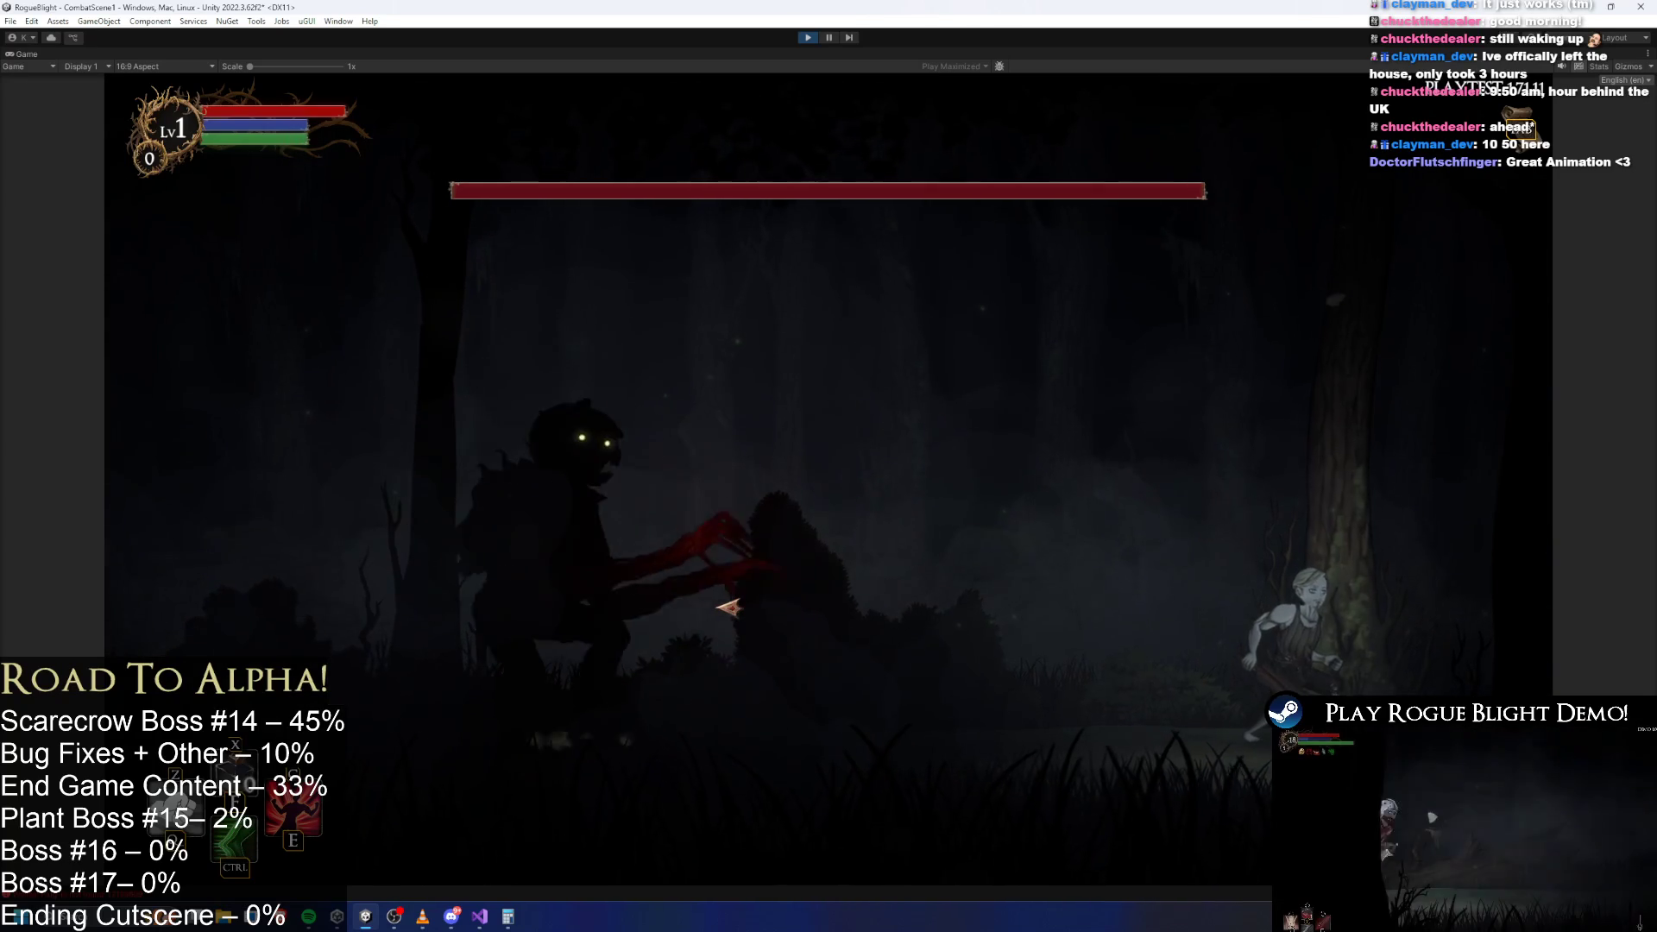
key(d)
key(d)
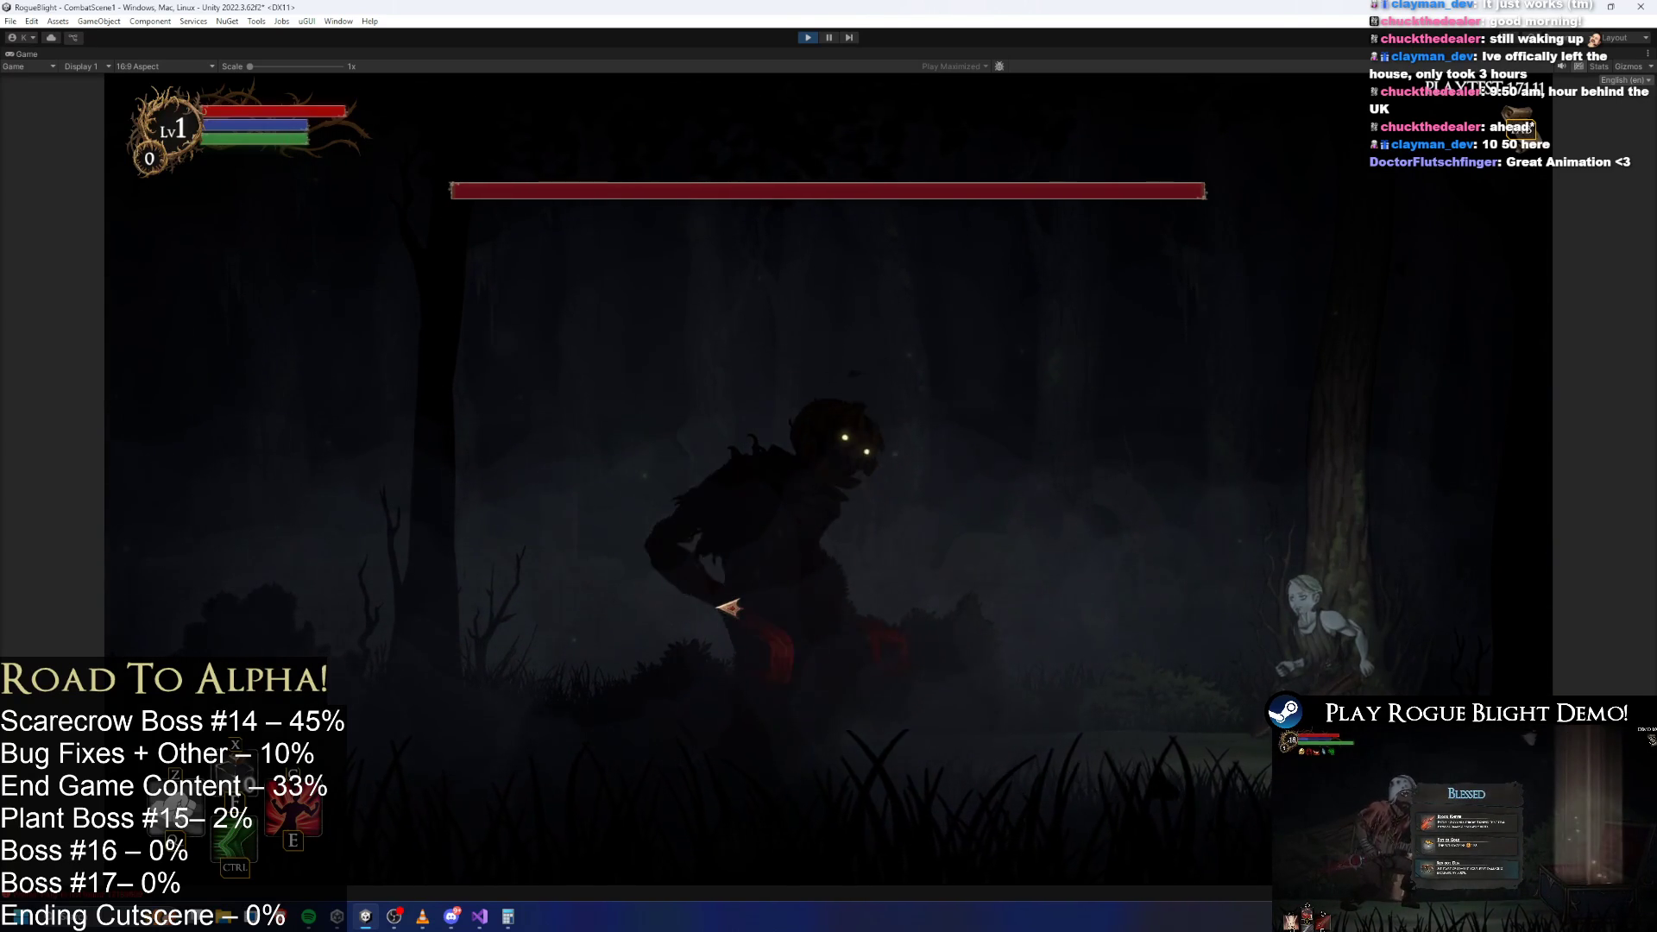
key(d)
key(a)
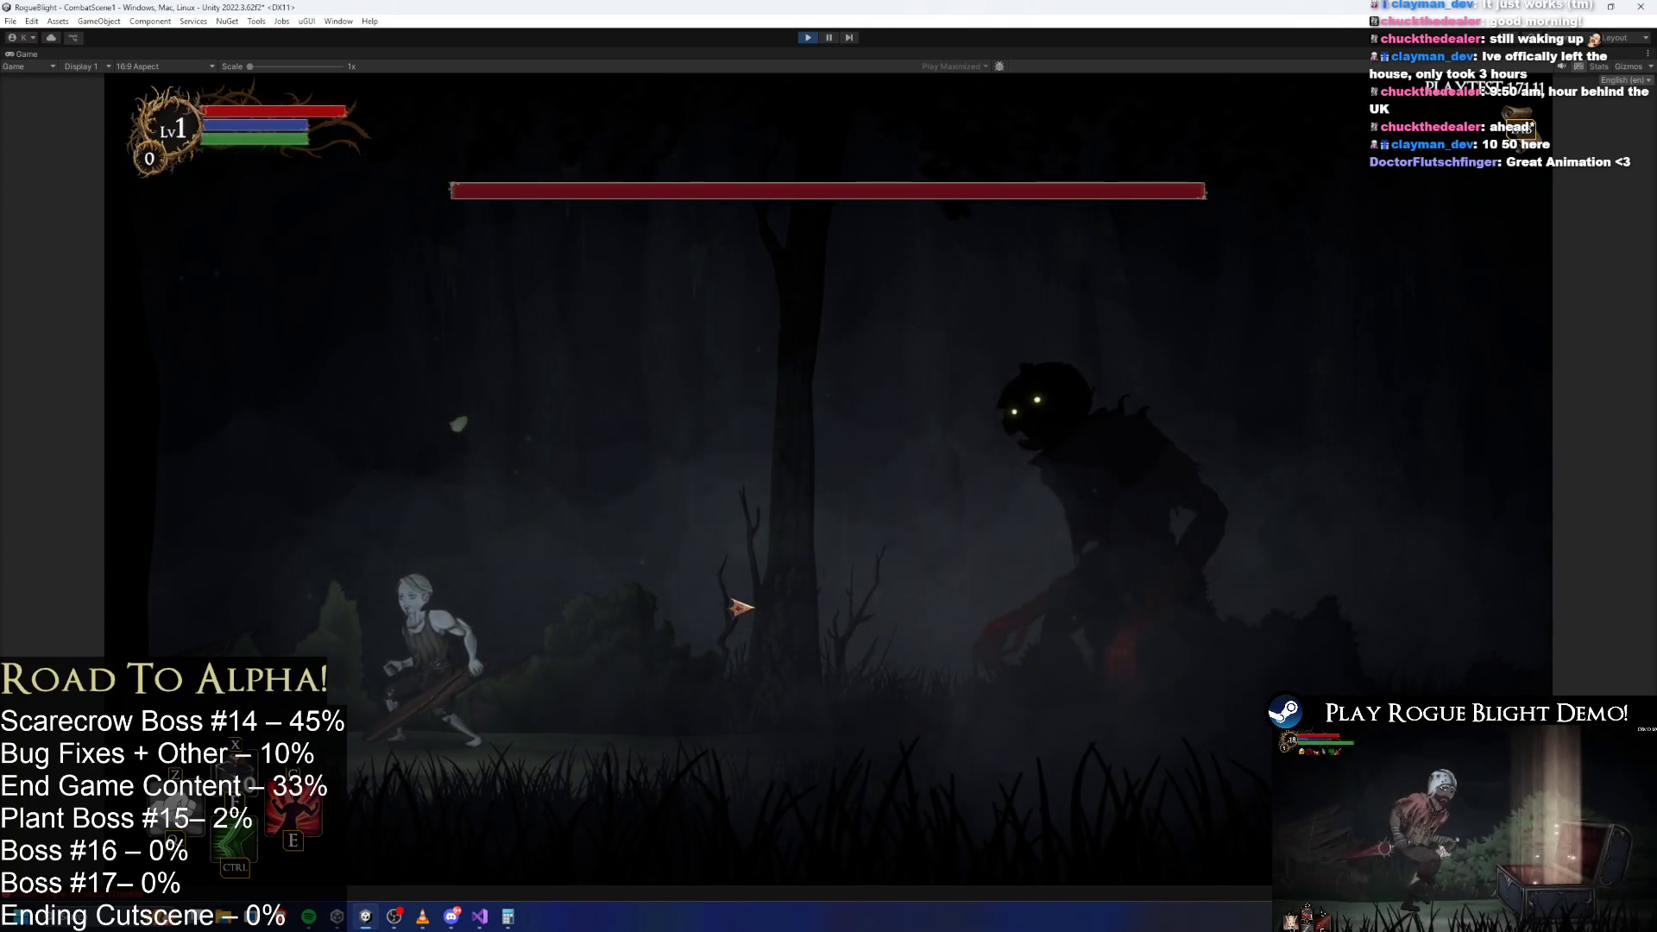
key(a)
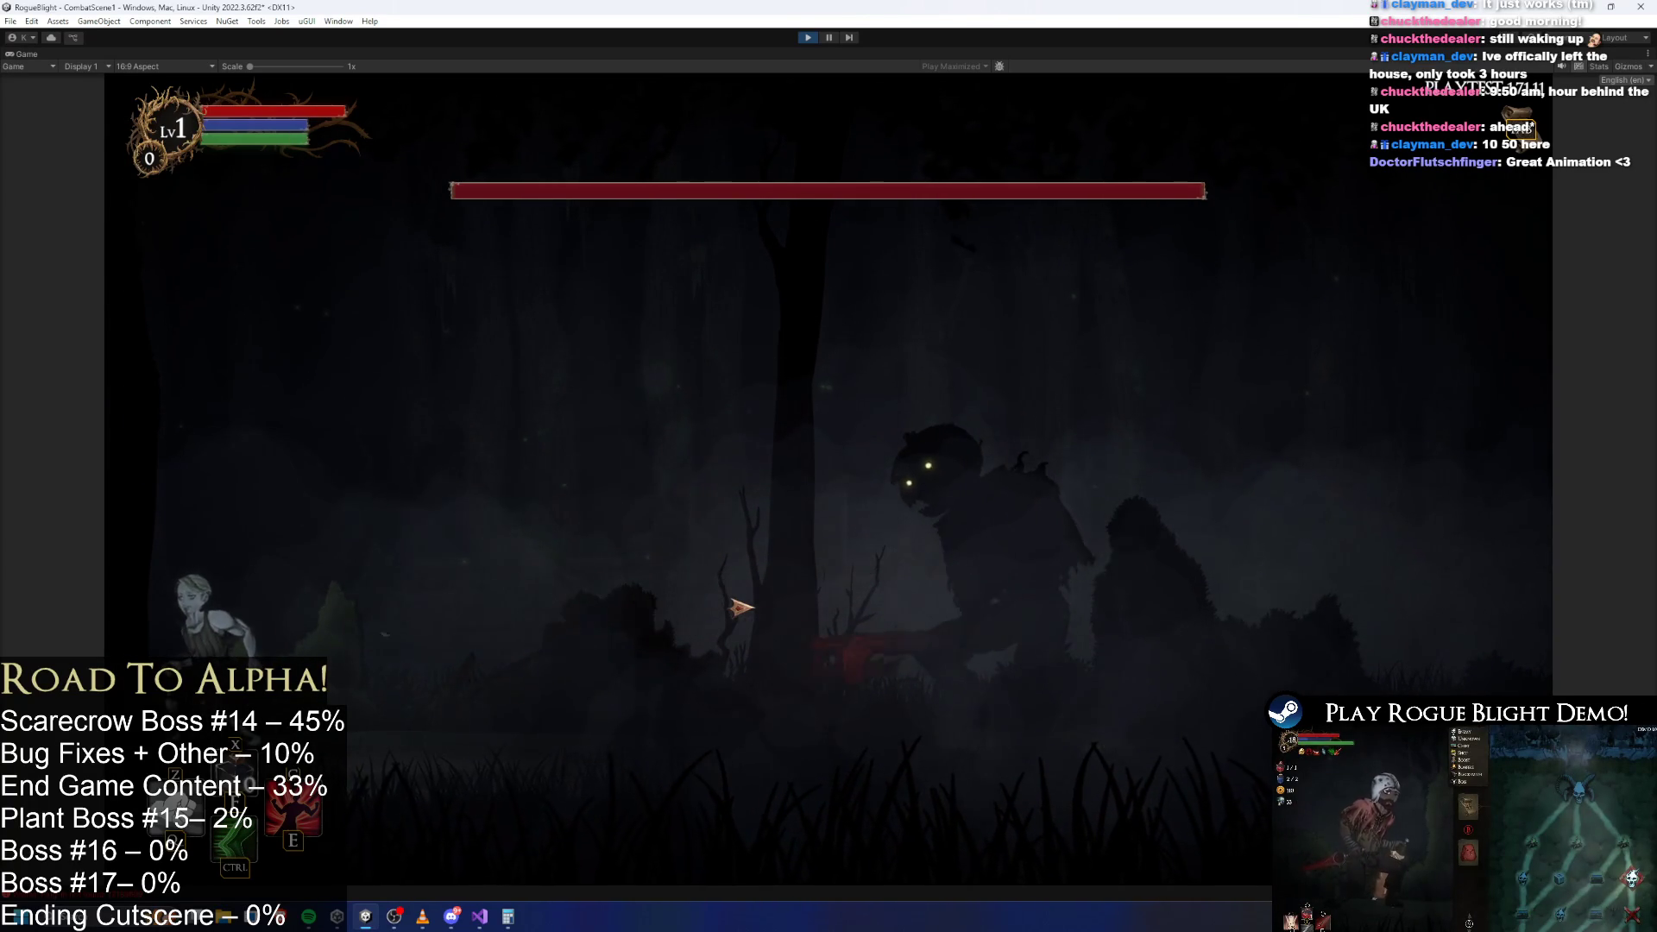
key(d)
key(a)
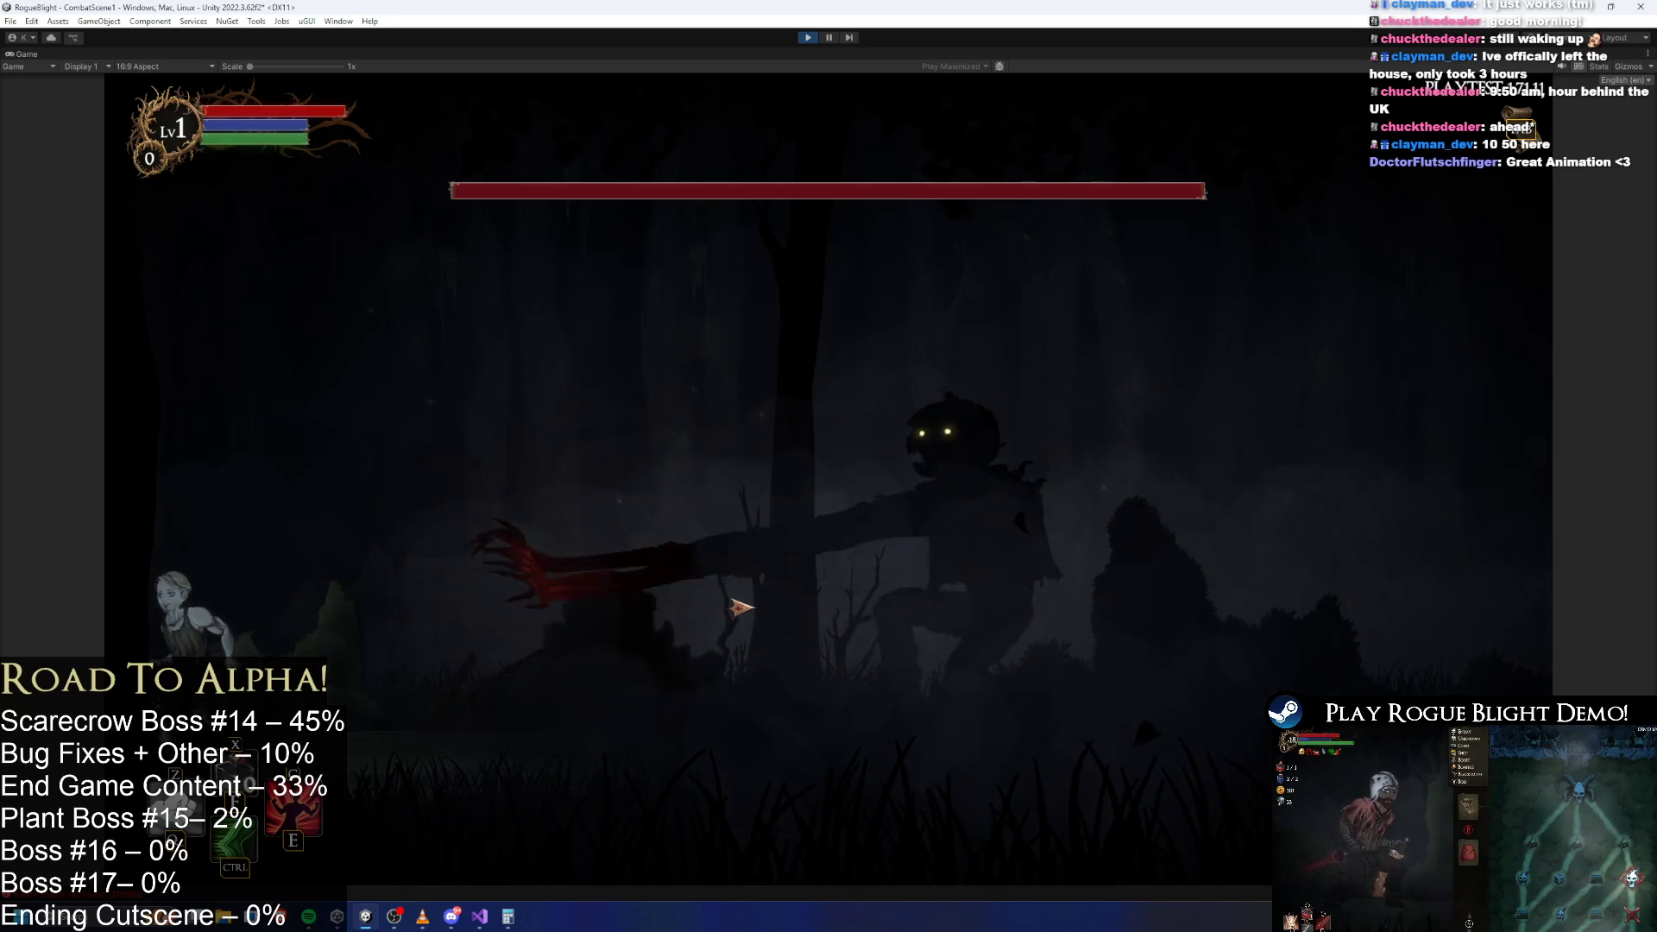
key(d)
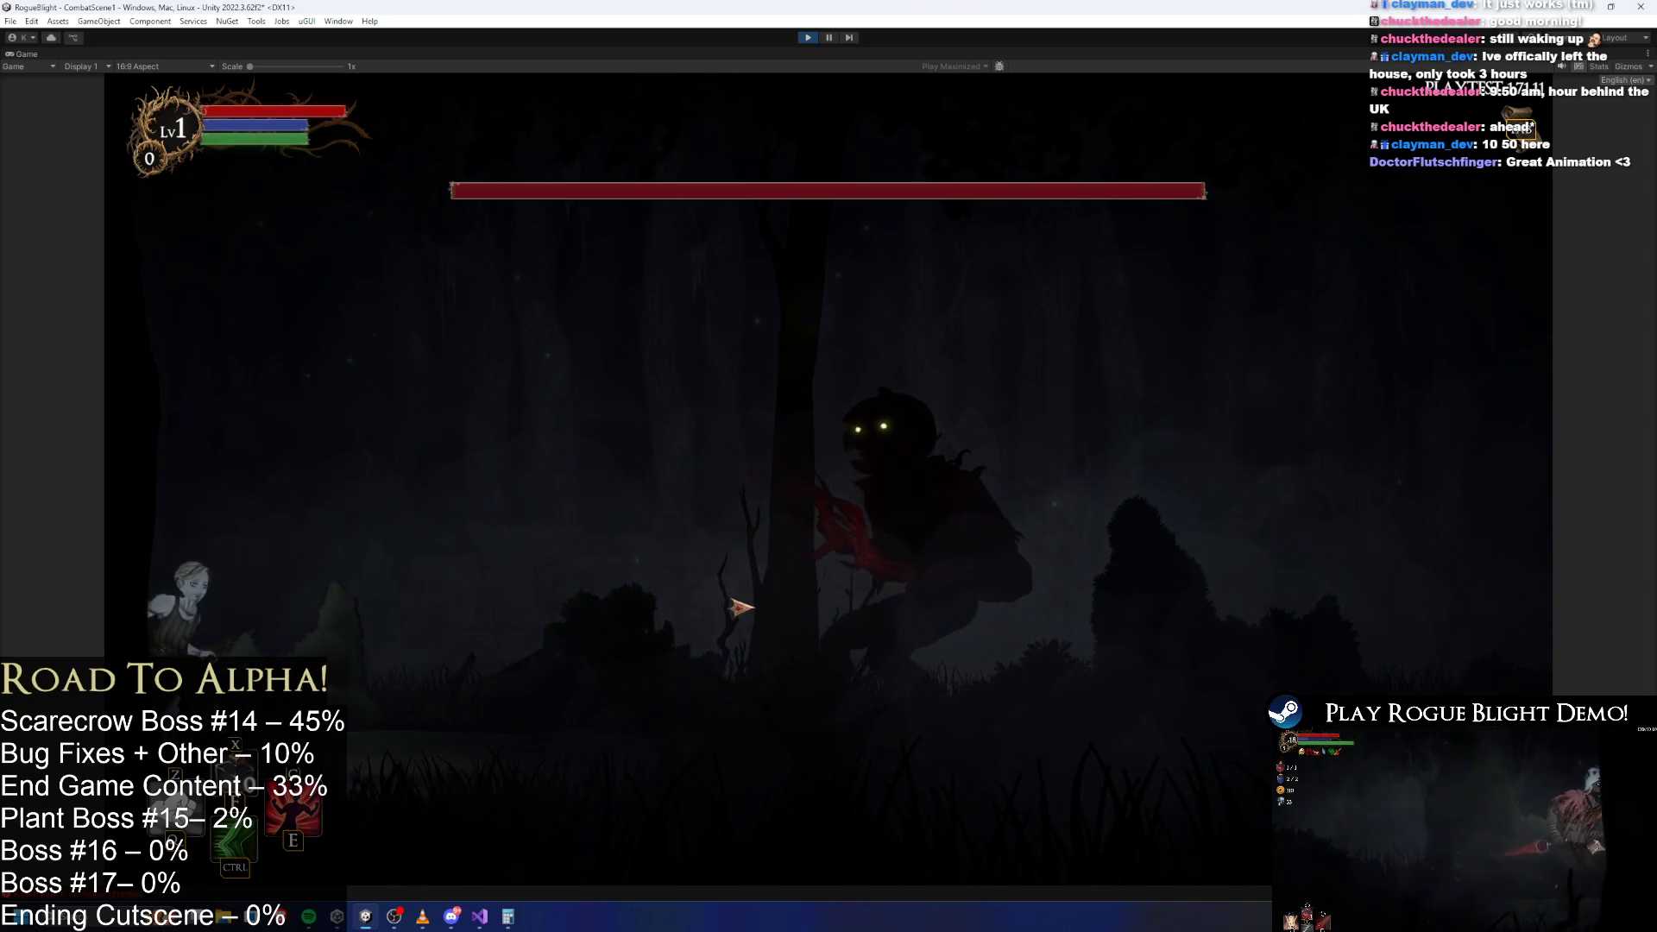
key(d)
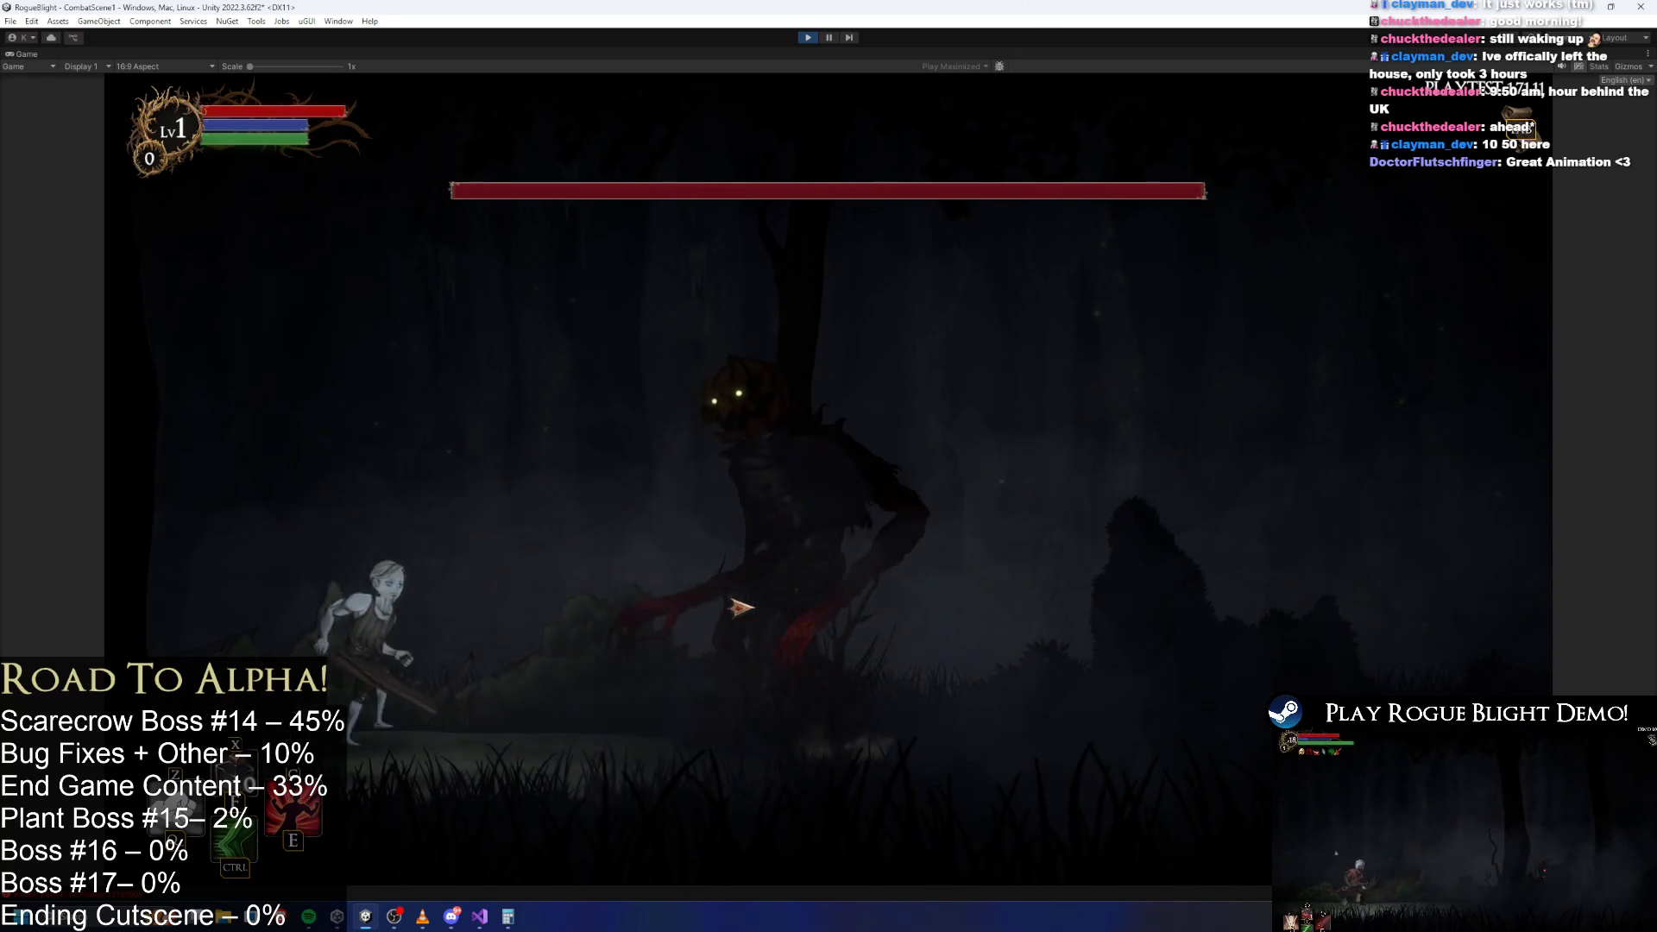
Stop the playtest, open the Scarecrow prefab, and show its Animation clip list.
click(808, 37)
text(t:scarecrow)
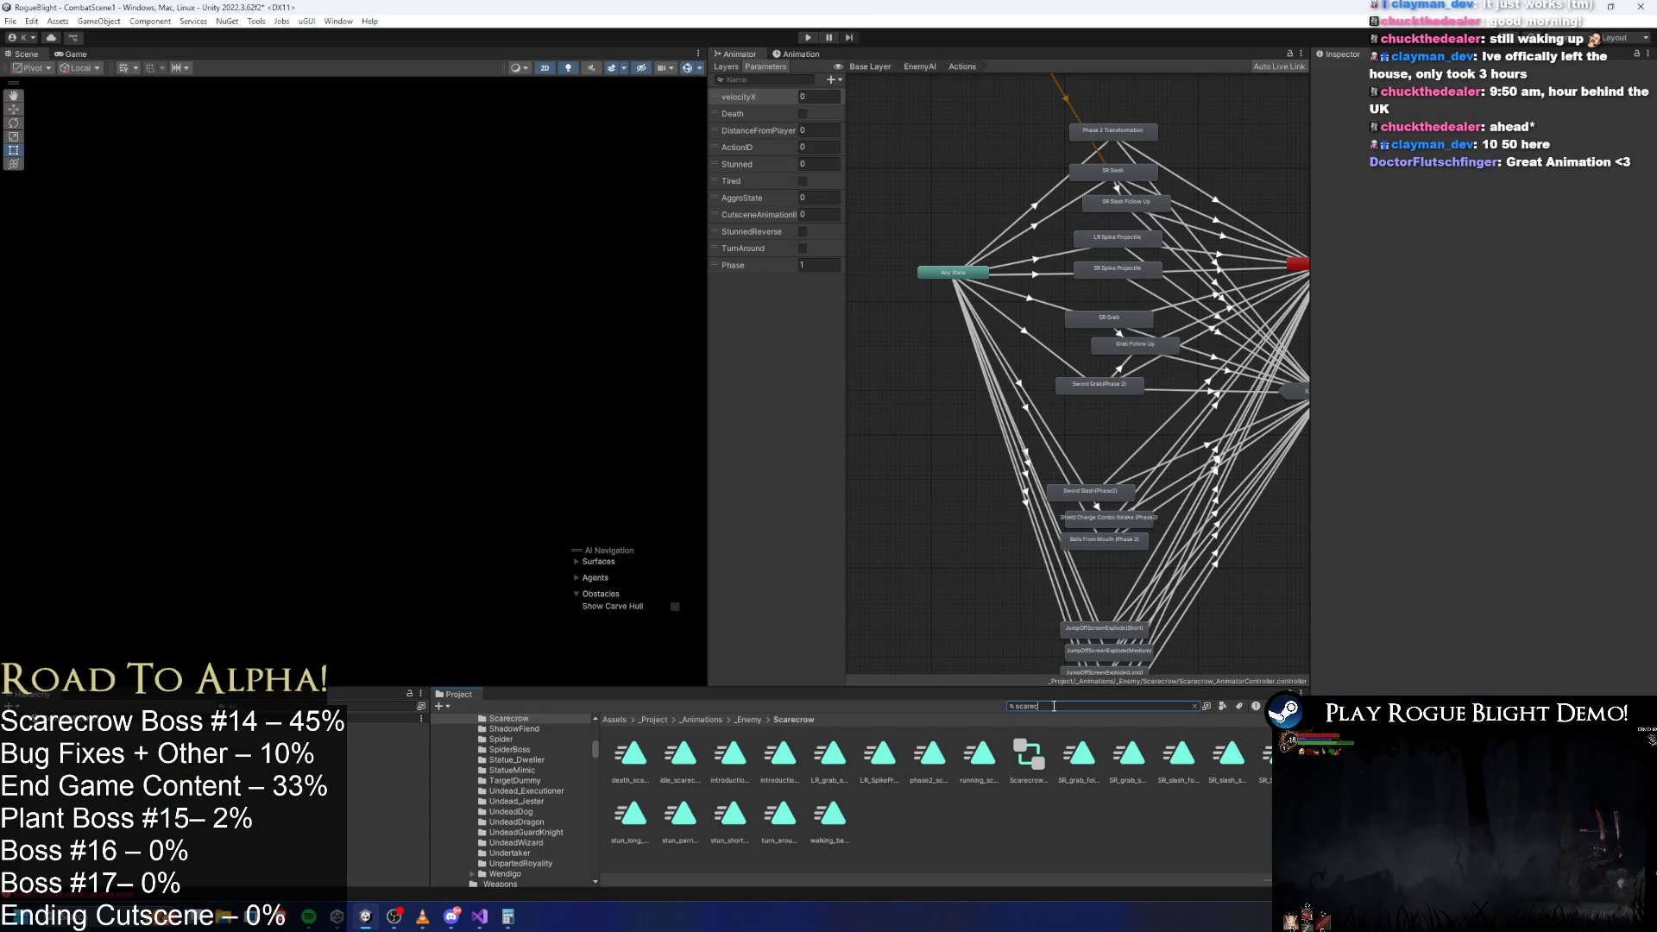
text(a)
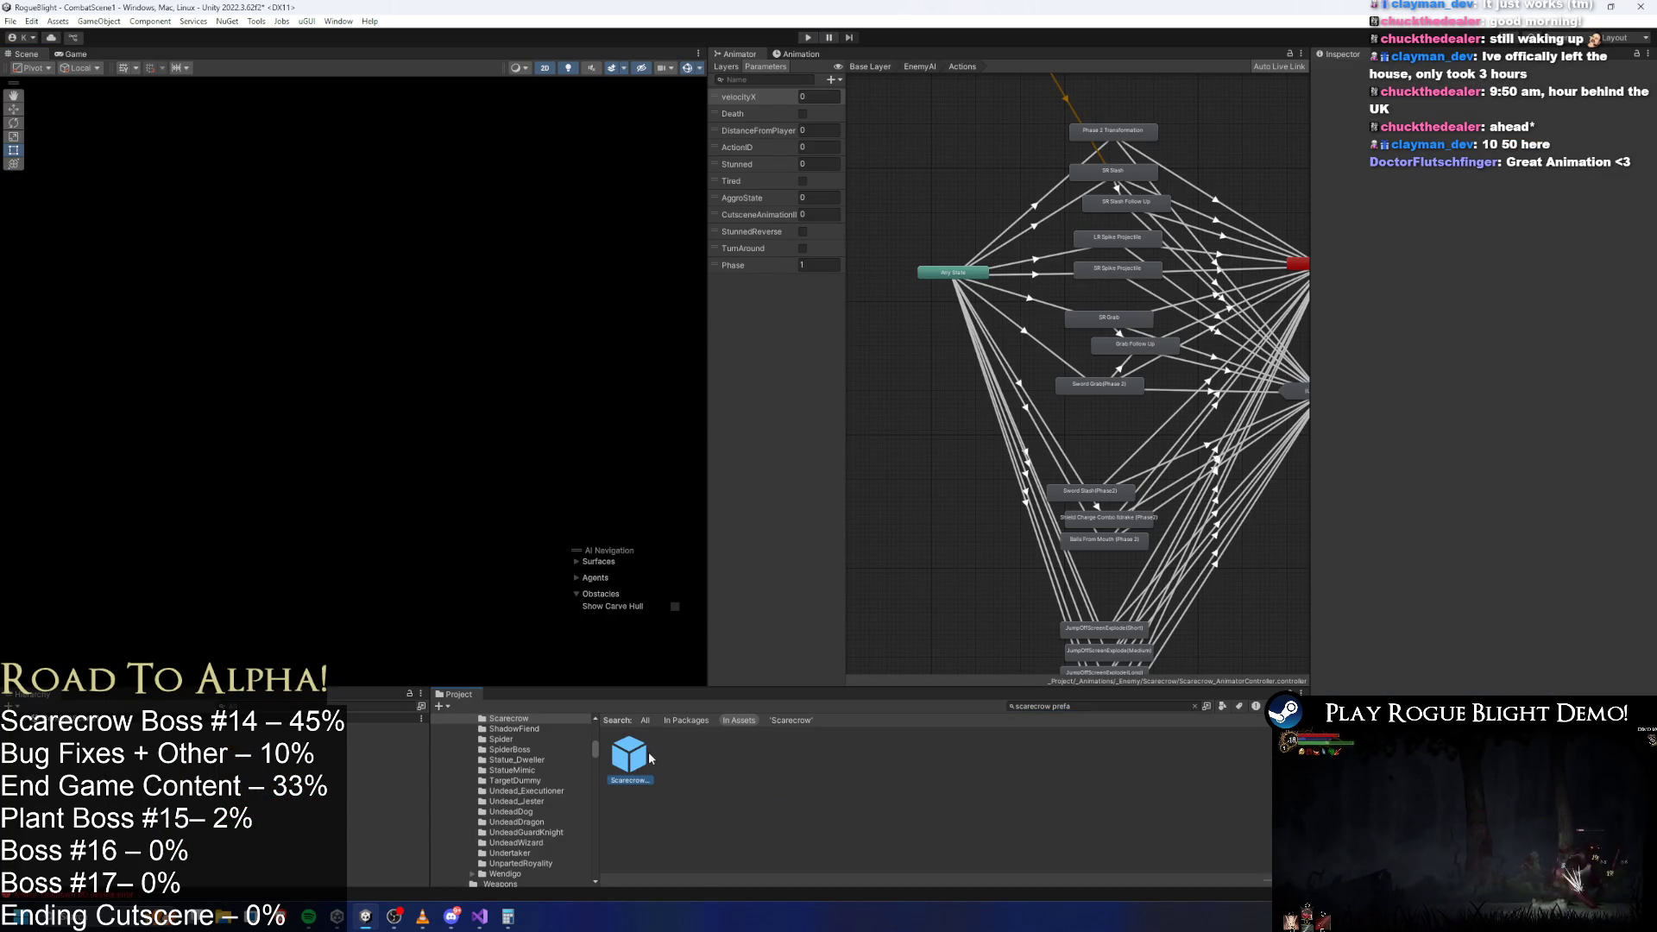
double_click(649, 758)
click(795, 54)
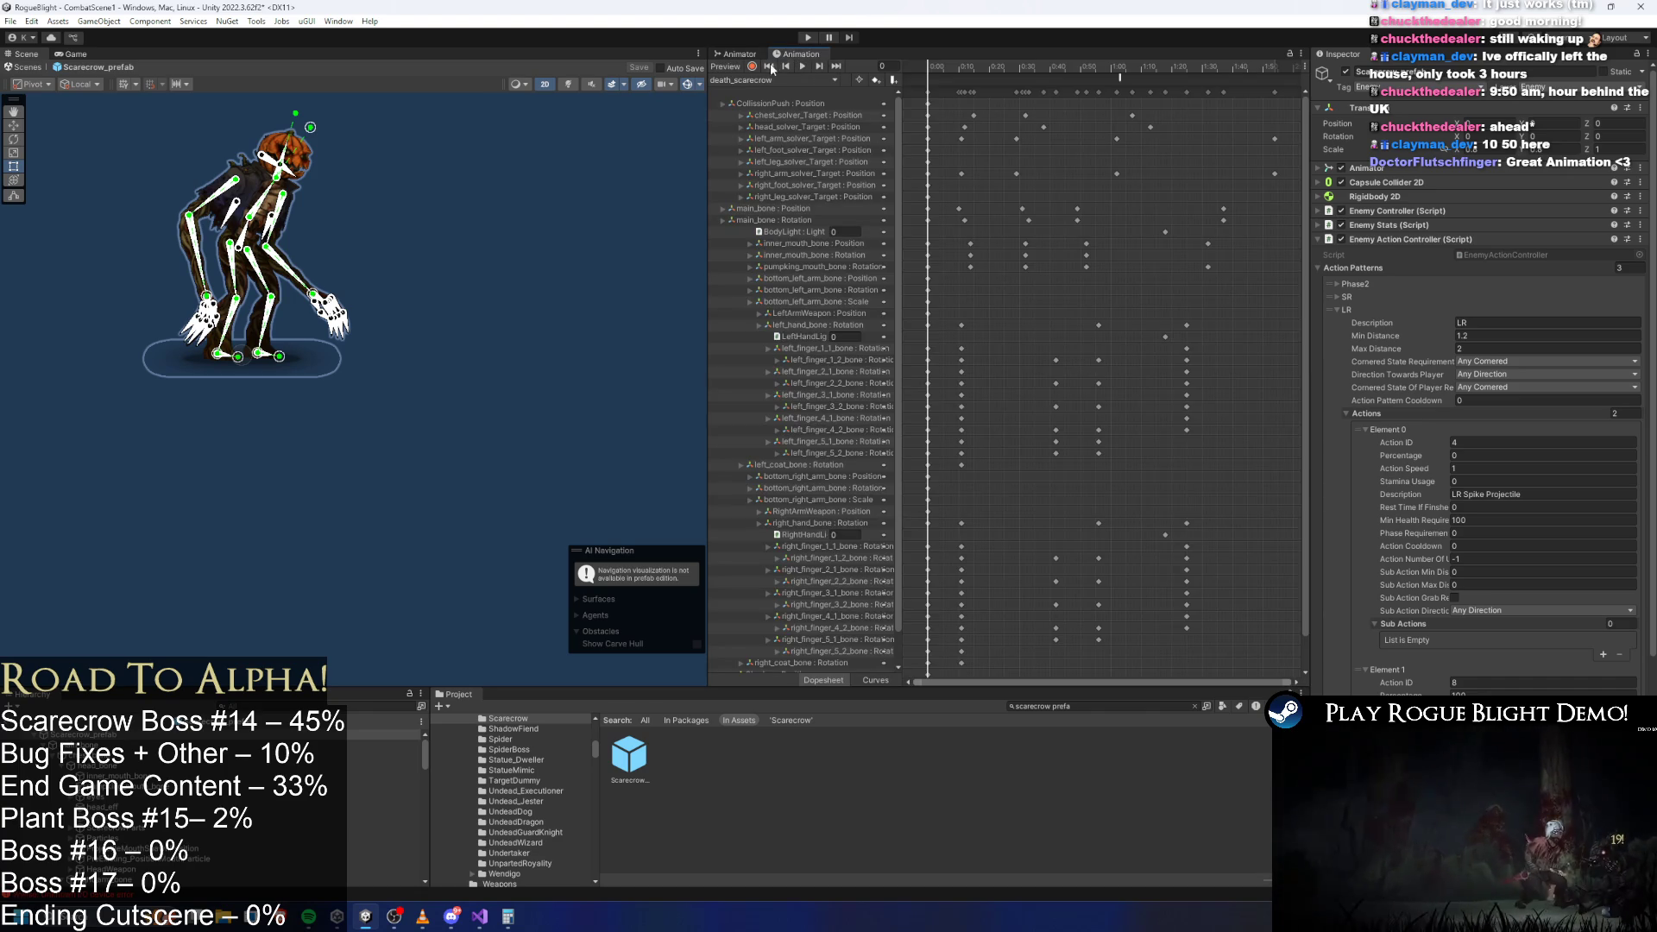
click(781, 79)
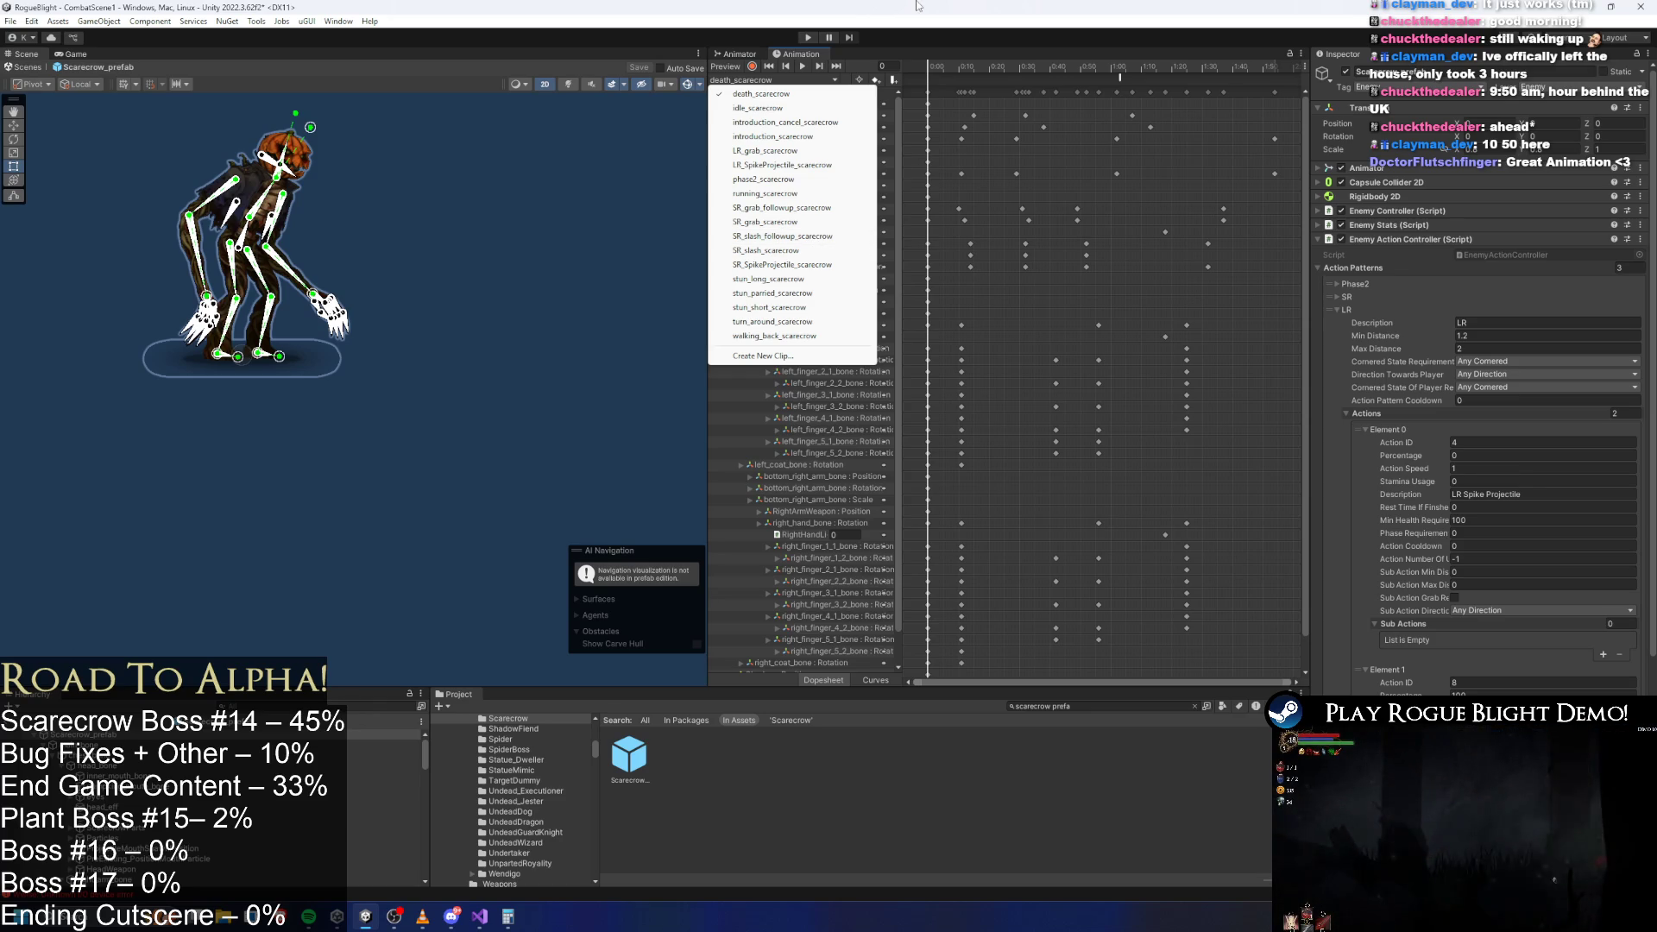
Load SR_grab_scarecrow, check its frame-93 pose, undo a trial arm move, and reopen the clip list.
click(830, 223)
drag(1032, 68, 1154, 73)
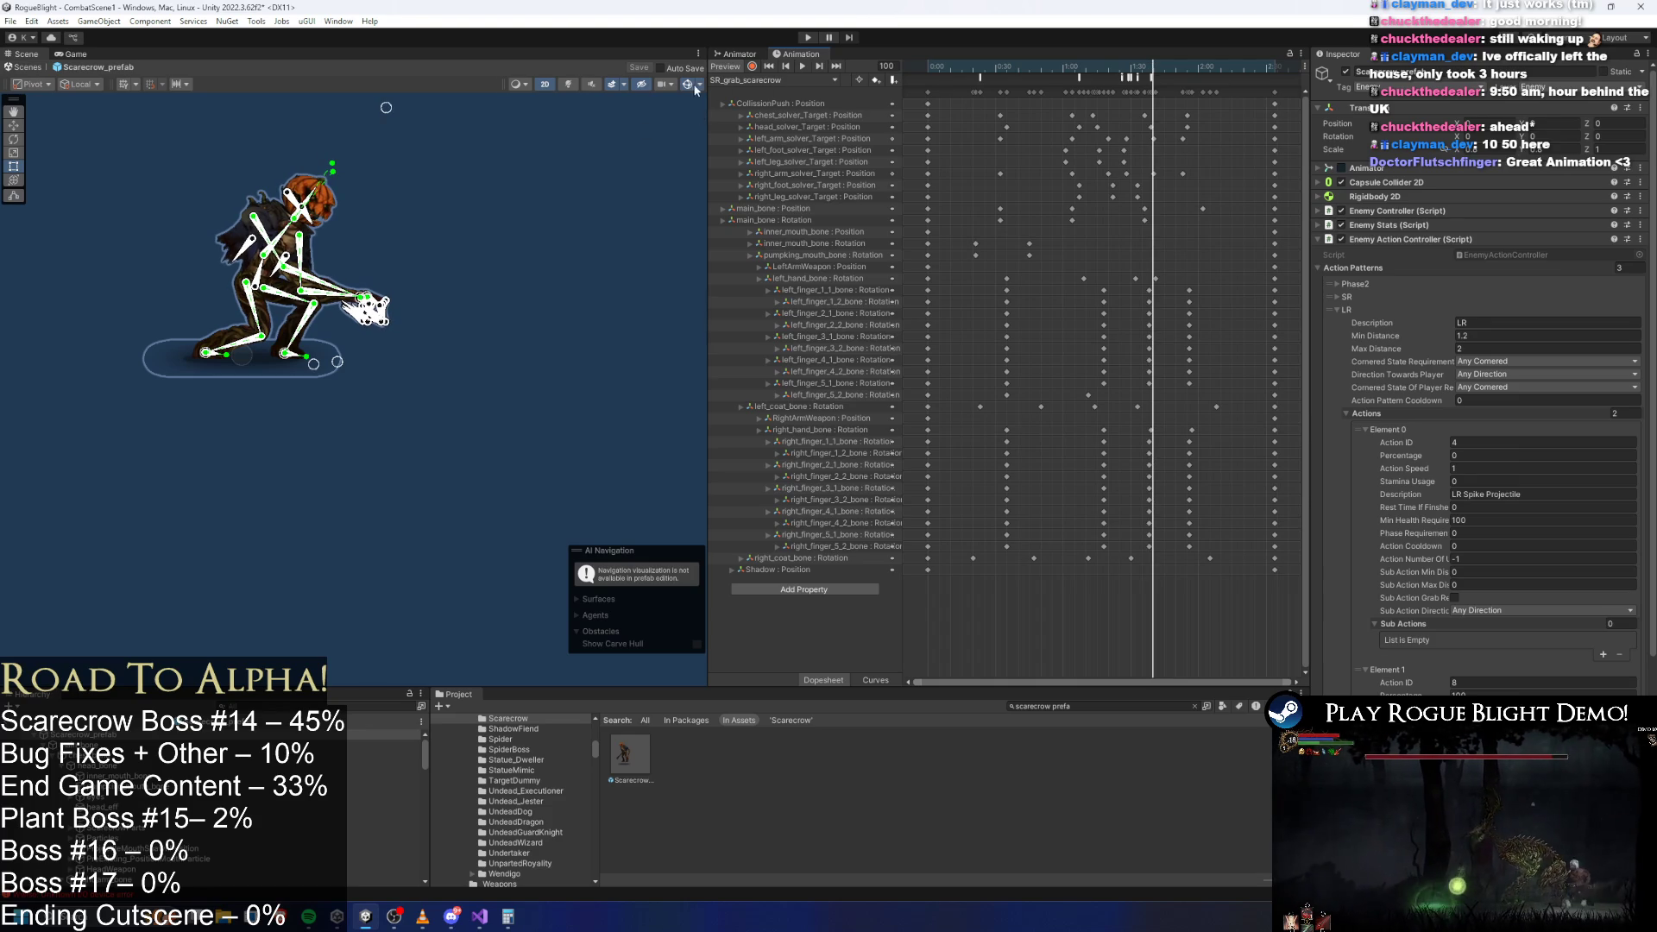
scroll(385, 269, up, 4)
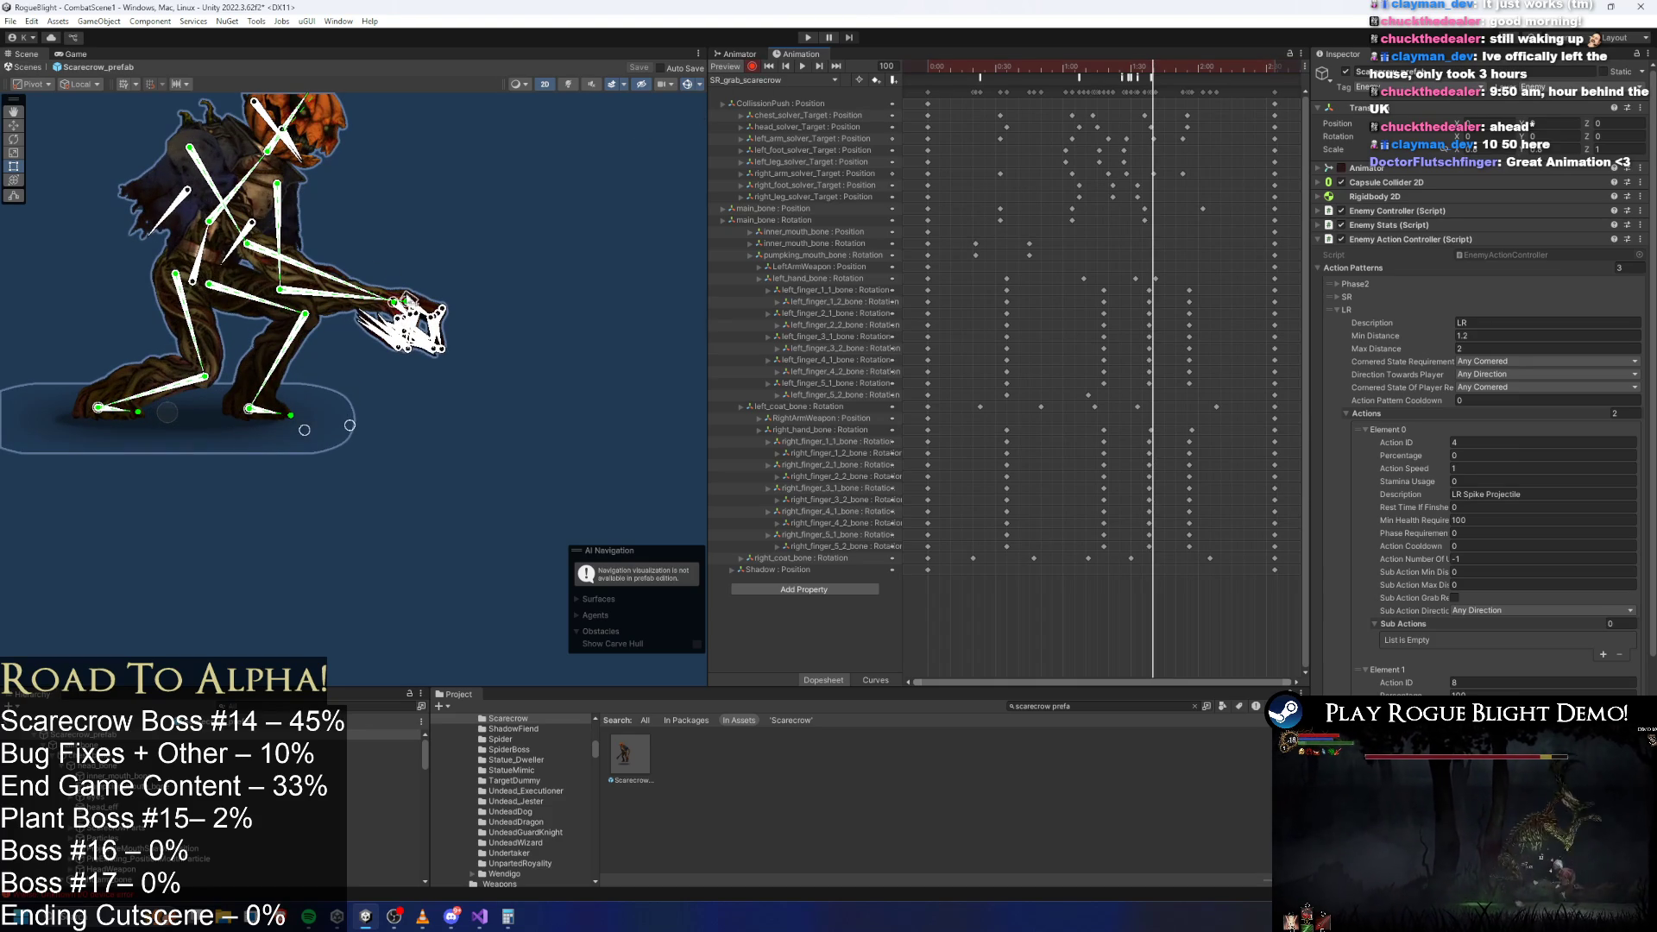
drag(406, 302, 407, 304)
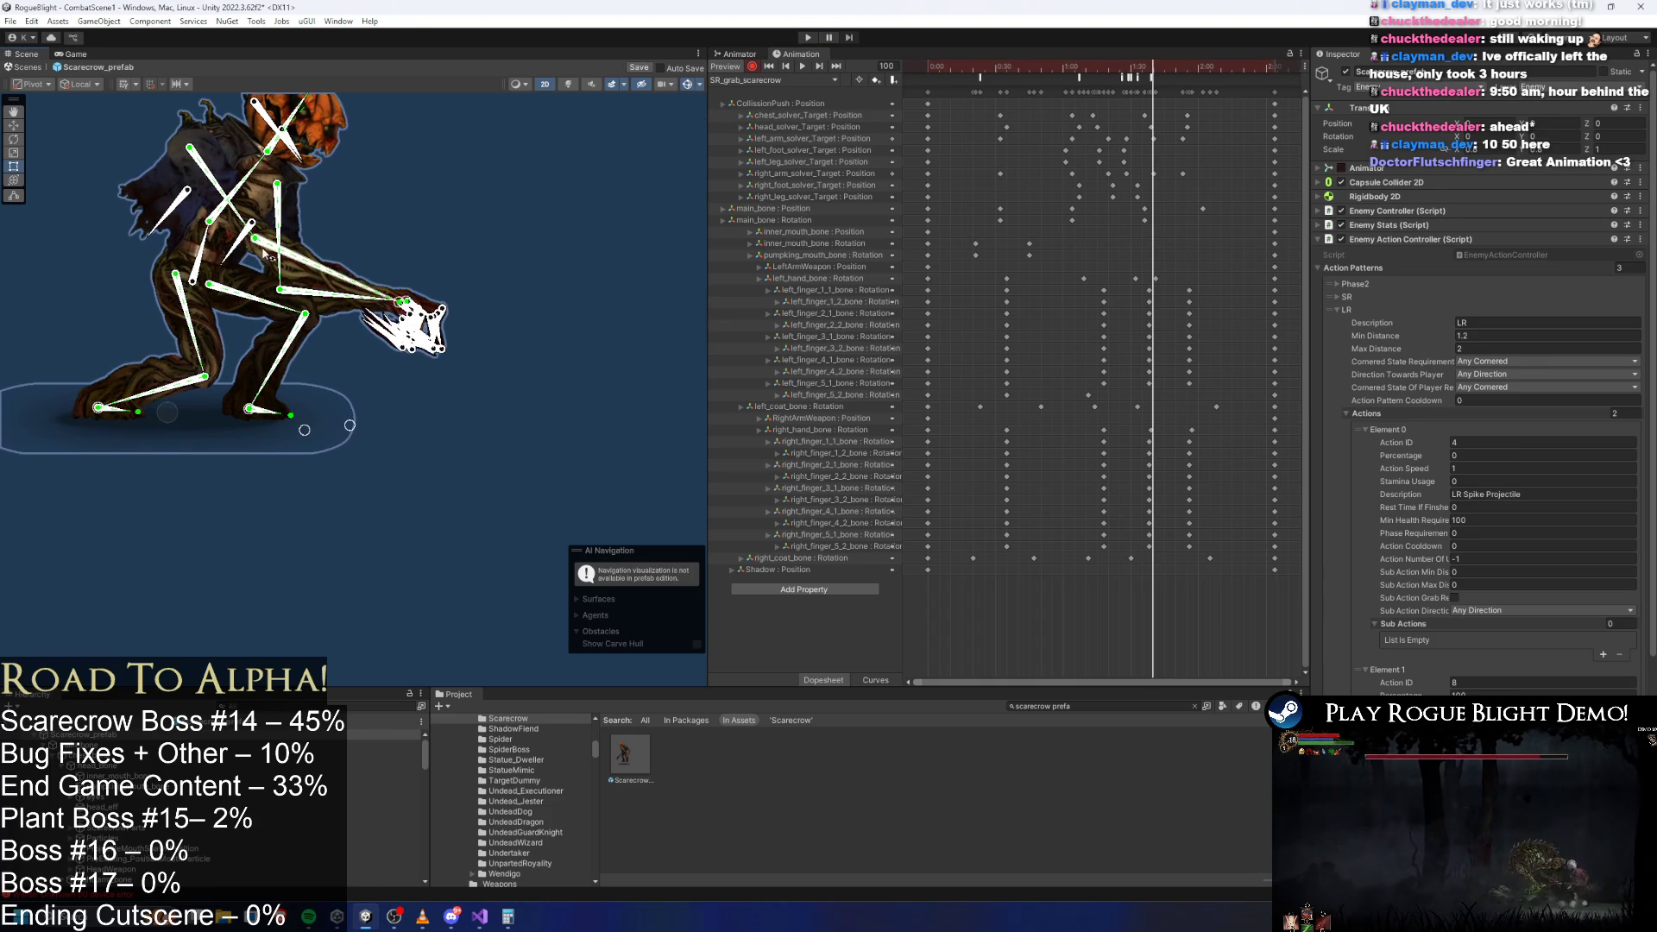
key(ctrl+z)
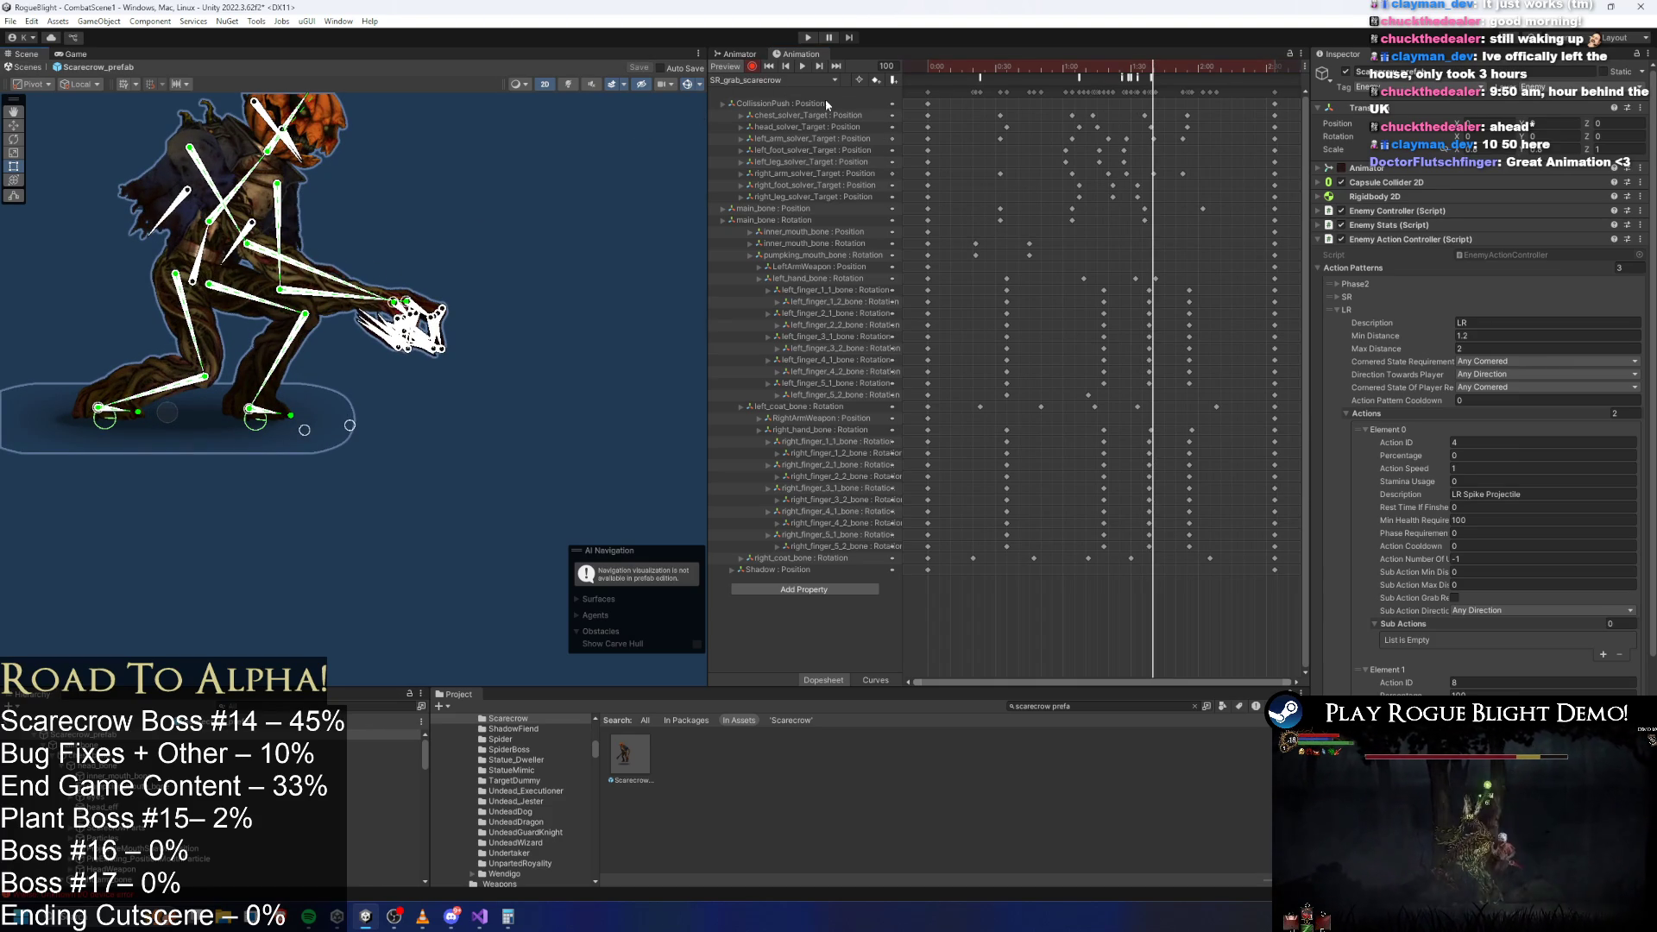
click(794, 80)
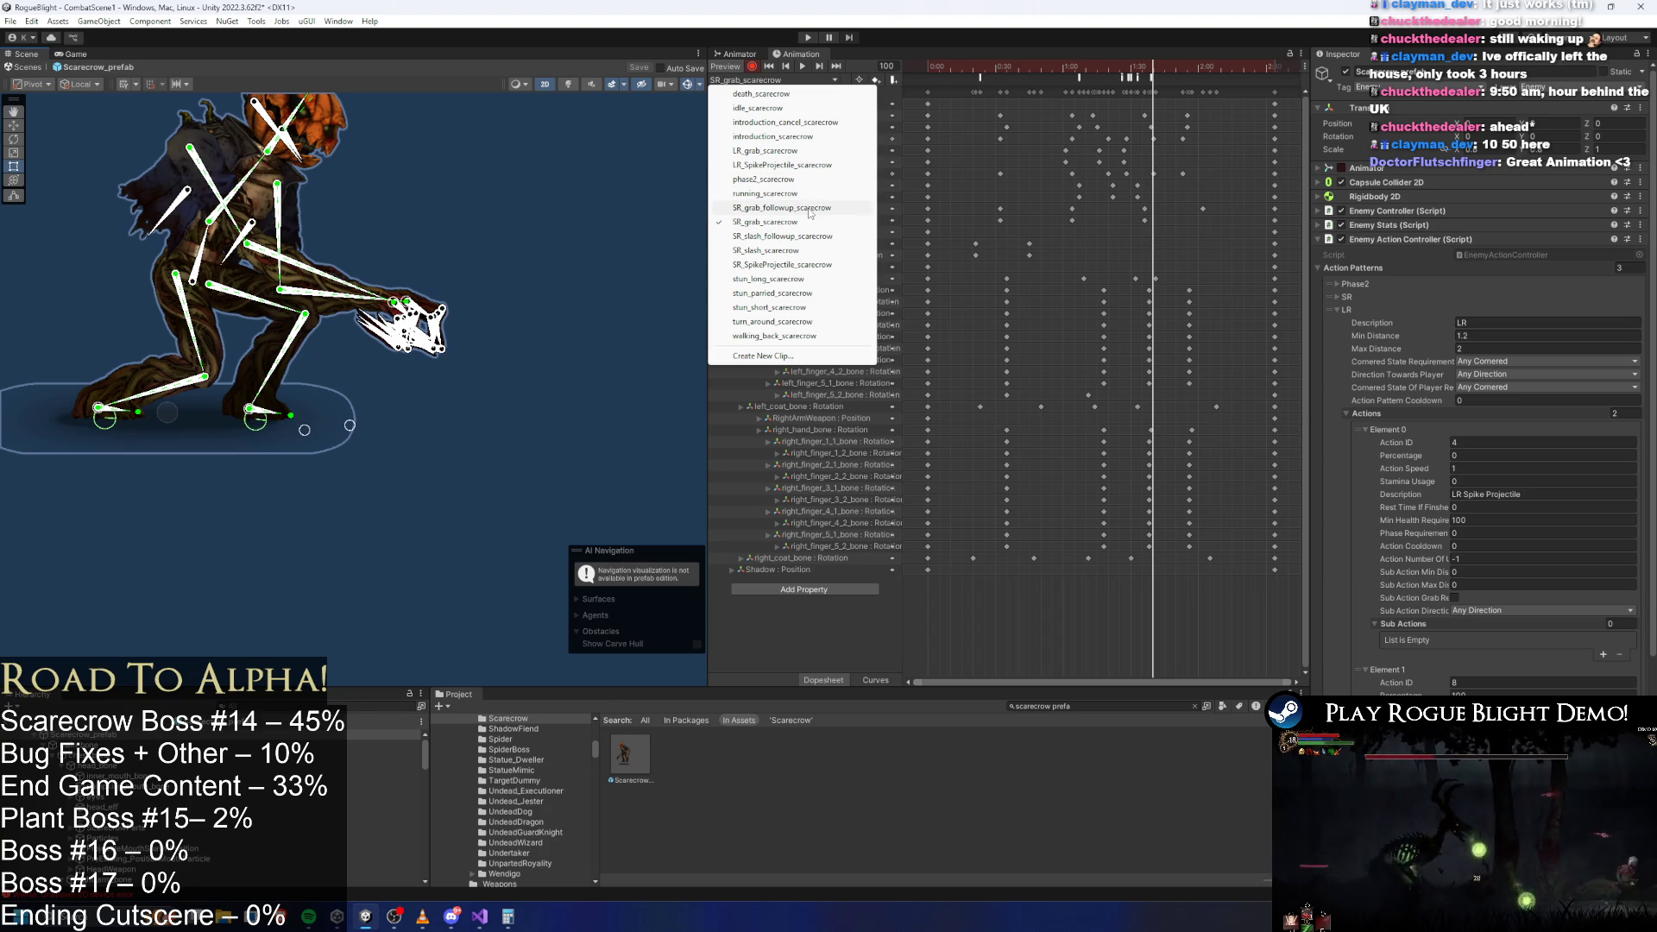
Load LR_grab_scarecrow, box-select the keys after frame 86, stretch them later, and preview.
click(813, 154)
mouse_move(999, 64)
mouse_down()
mouse_move(1047, 71)
mouse_move(1008, 95)
mouse_up()
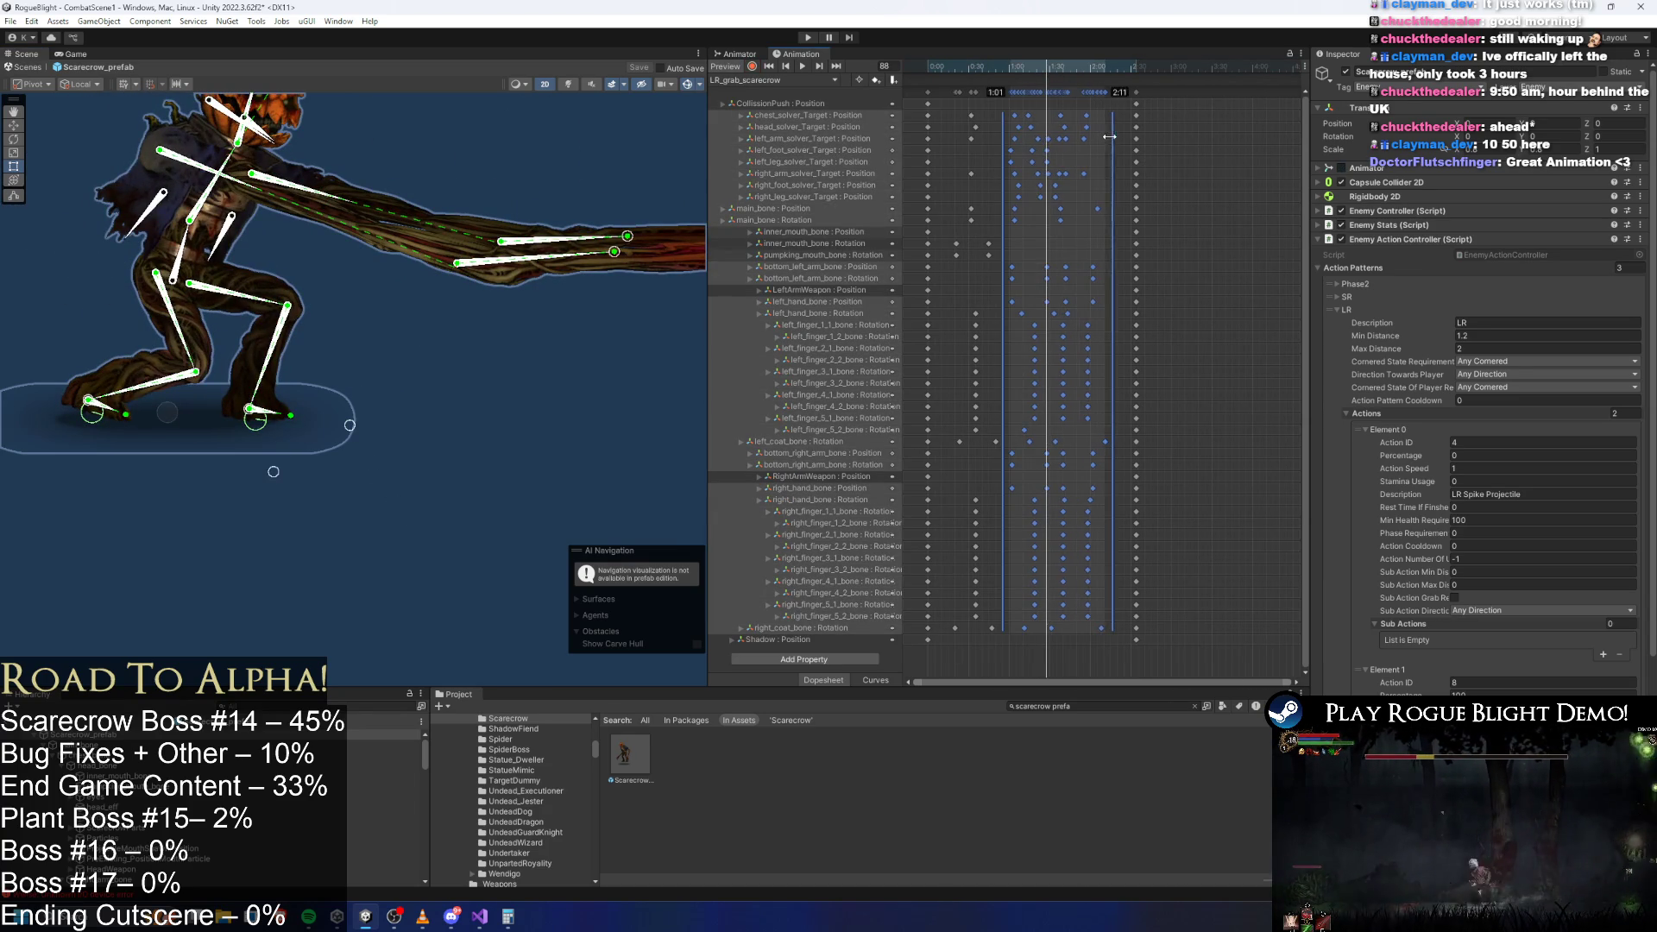
drag(1109, 136, 1007, 92)
click(1163, 95)
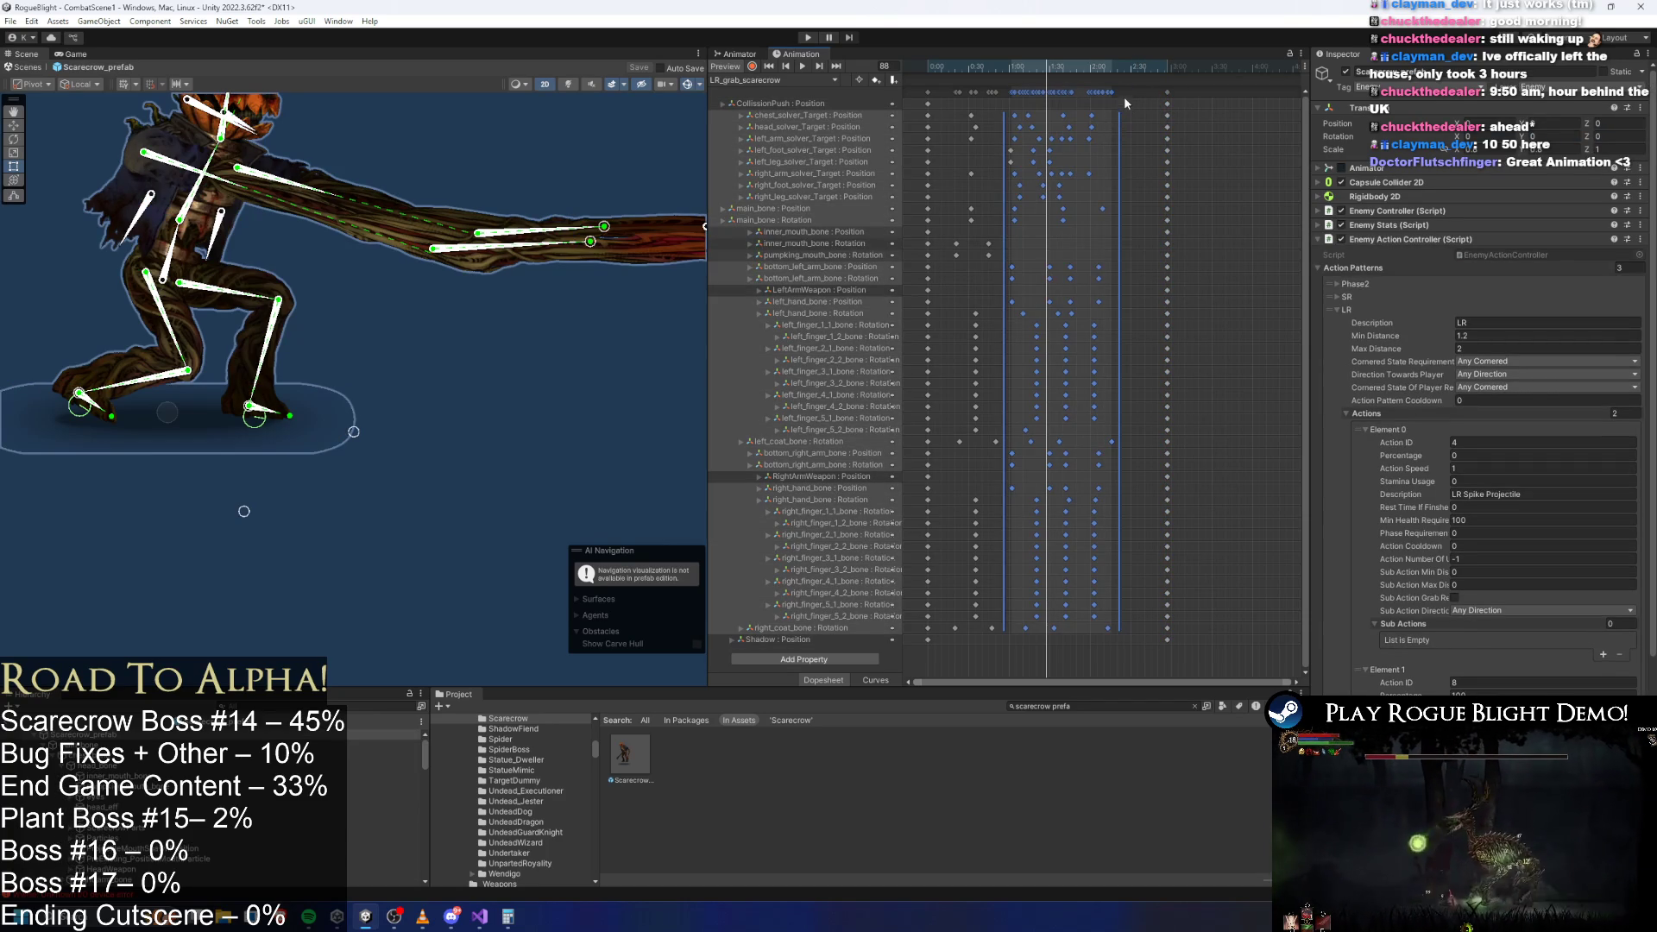
drag(1125, 102, 1007, 94)
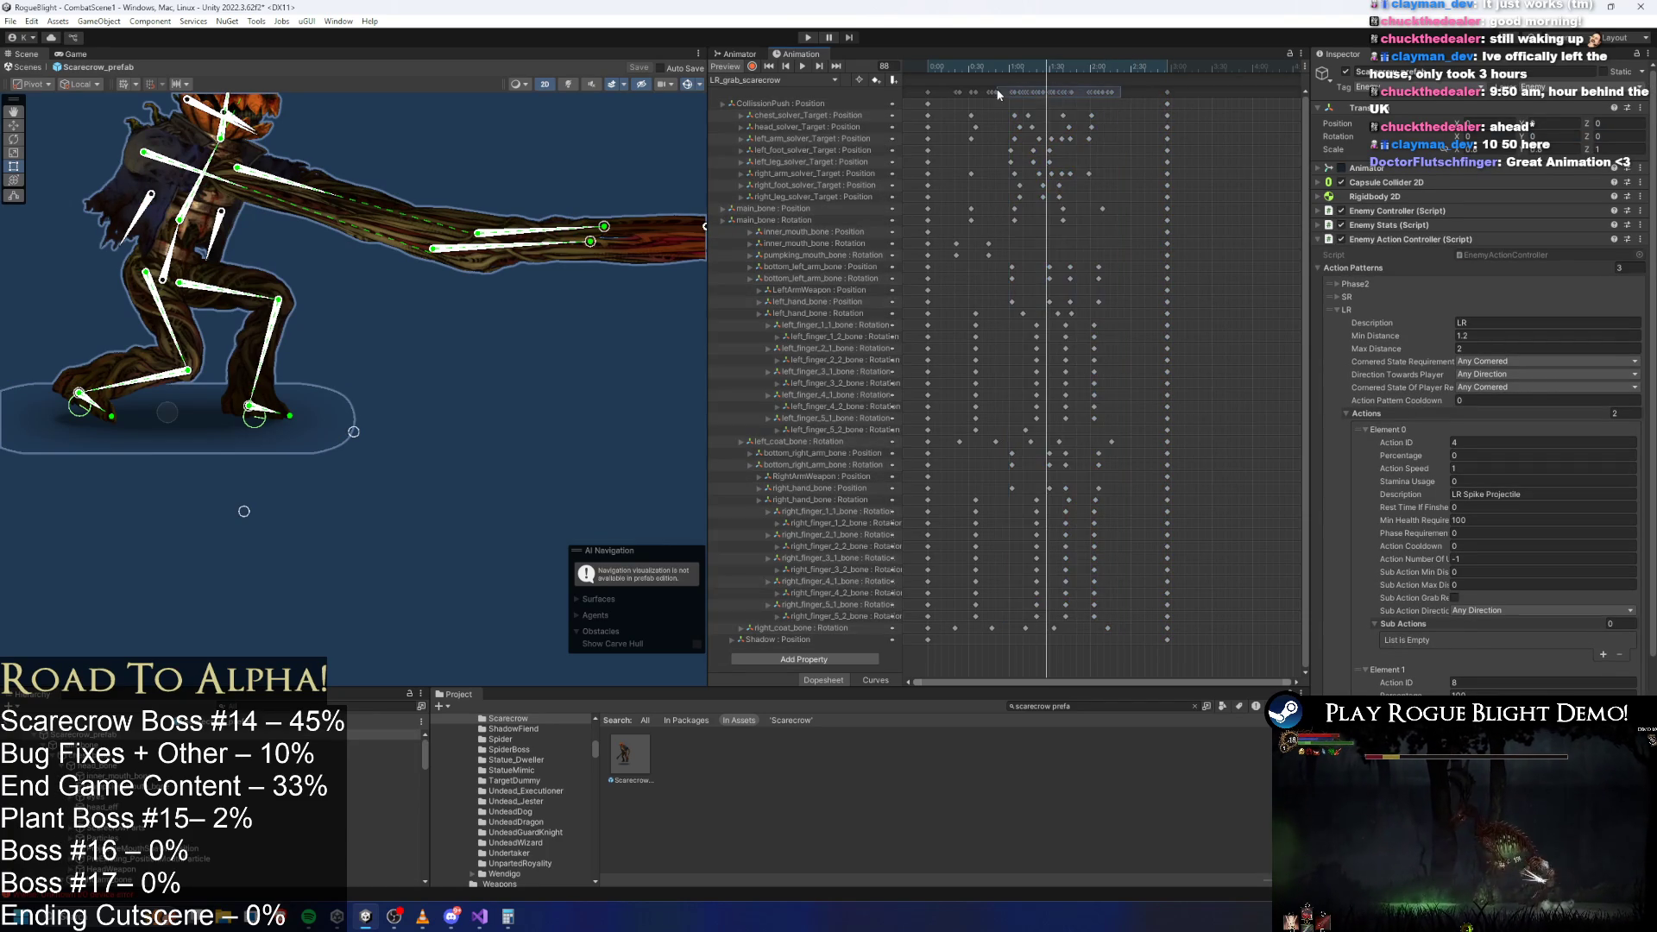
drag(1121, 90, 1141, 89)
drag(1043, 70, 930, 79)
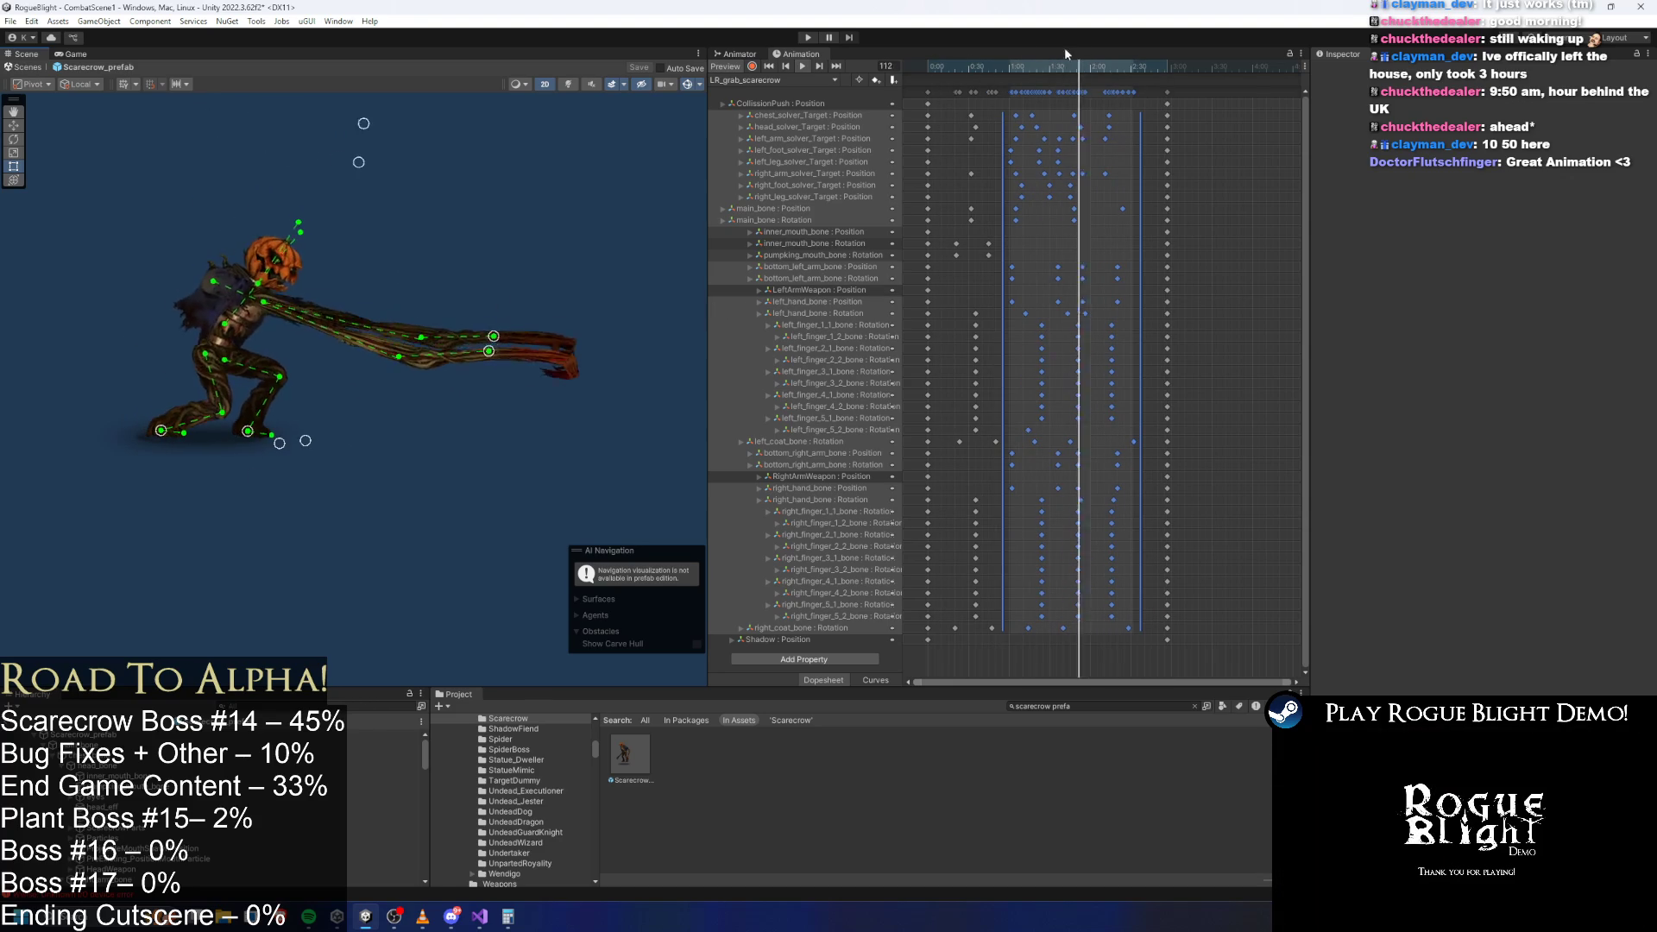
Pull the scarecrow's hand target right and down at frame 79, then preview frames 69–97.
drag(1010, 68, 1031, 76)
scroll(993, 130, up, 1)
drag(274, 305, 316, 337)
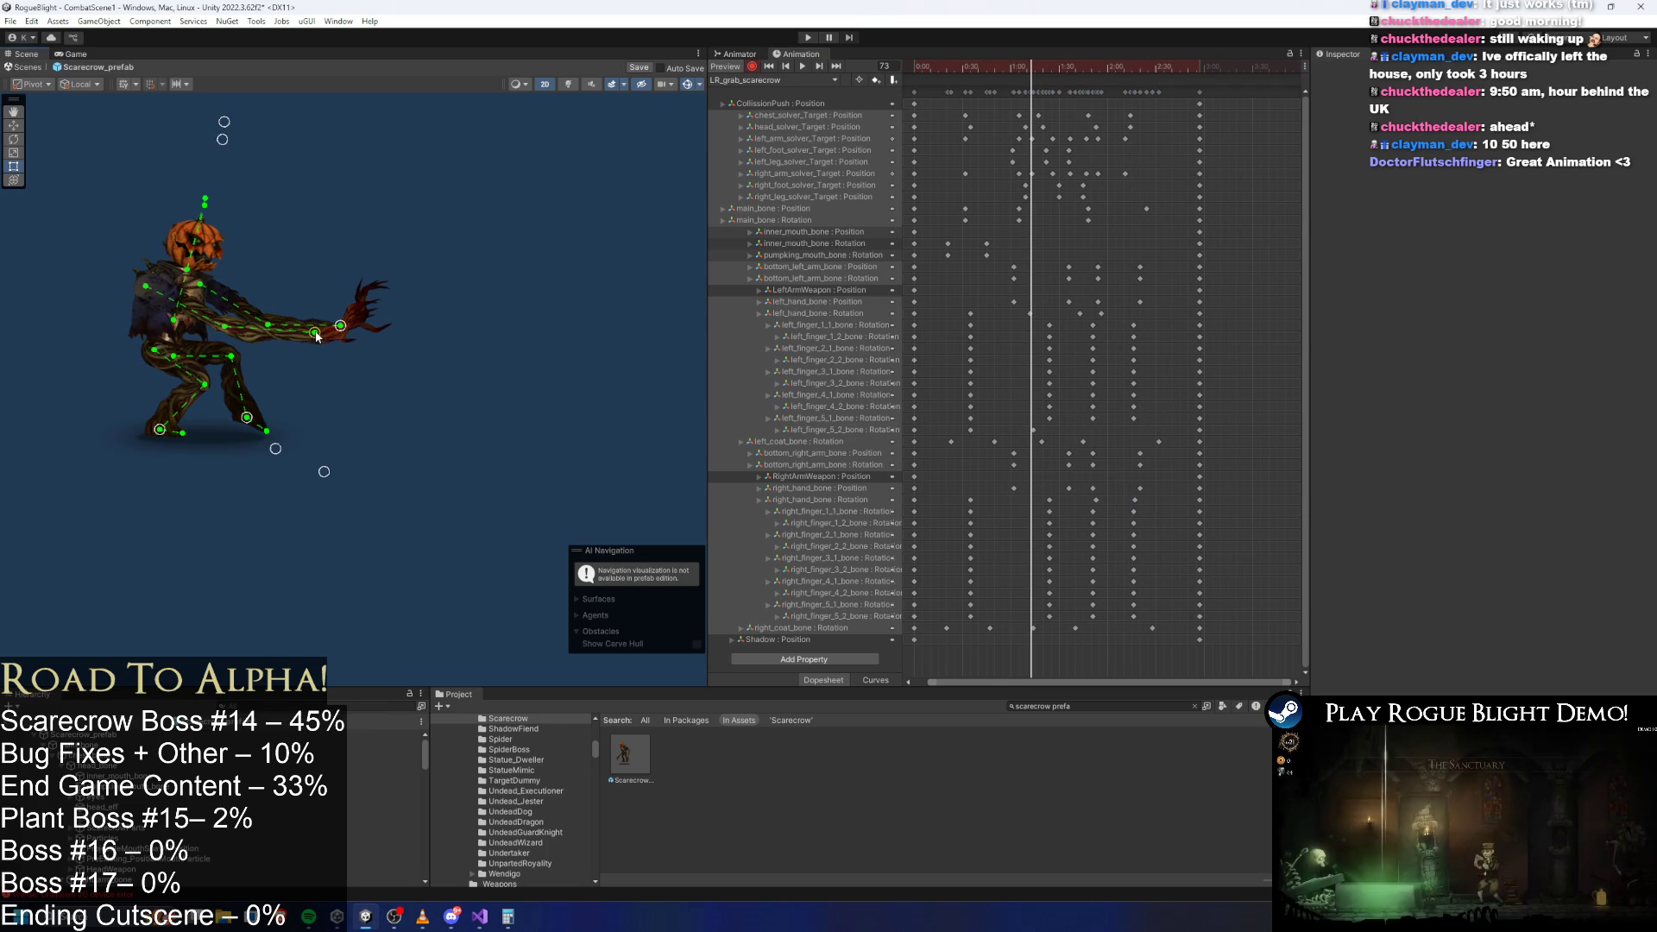
drag(1036, 66, 988, 66)
key(space)
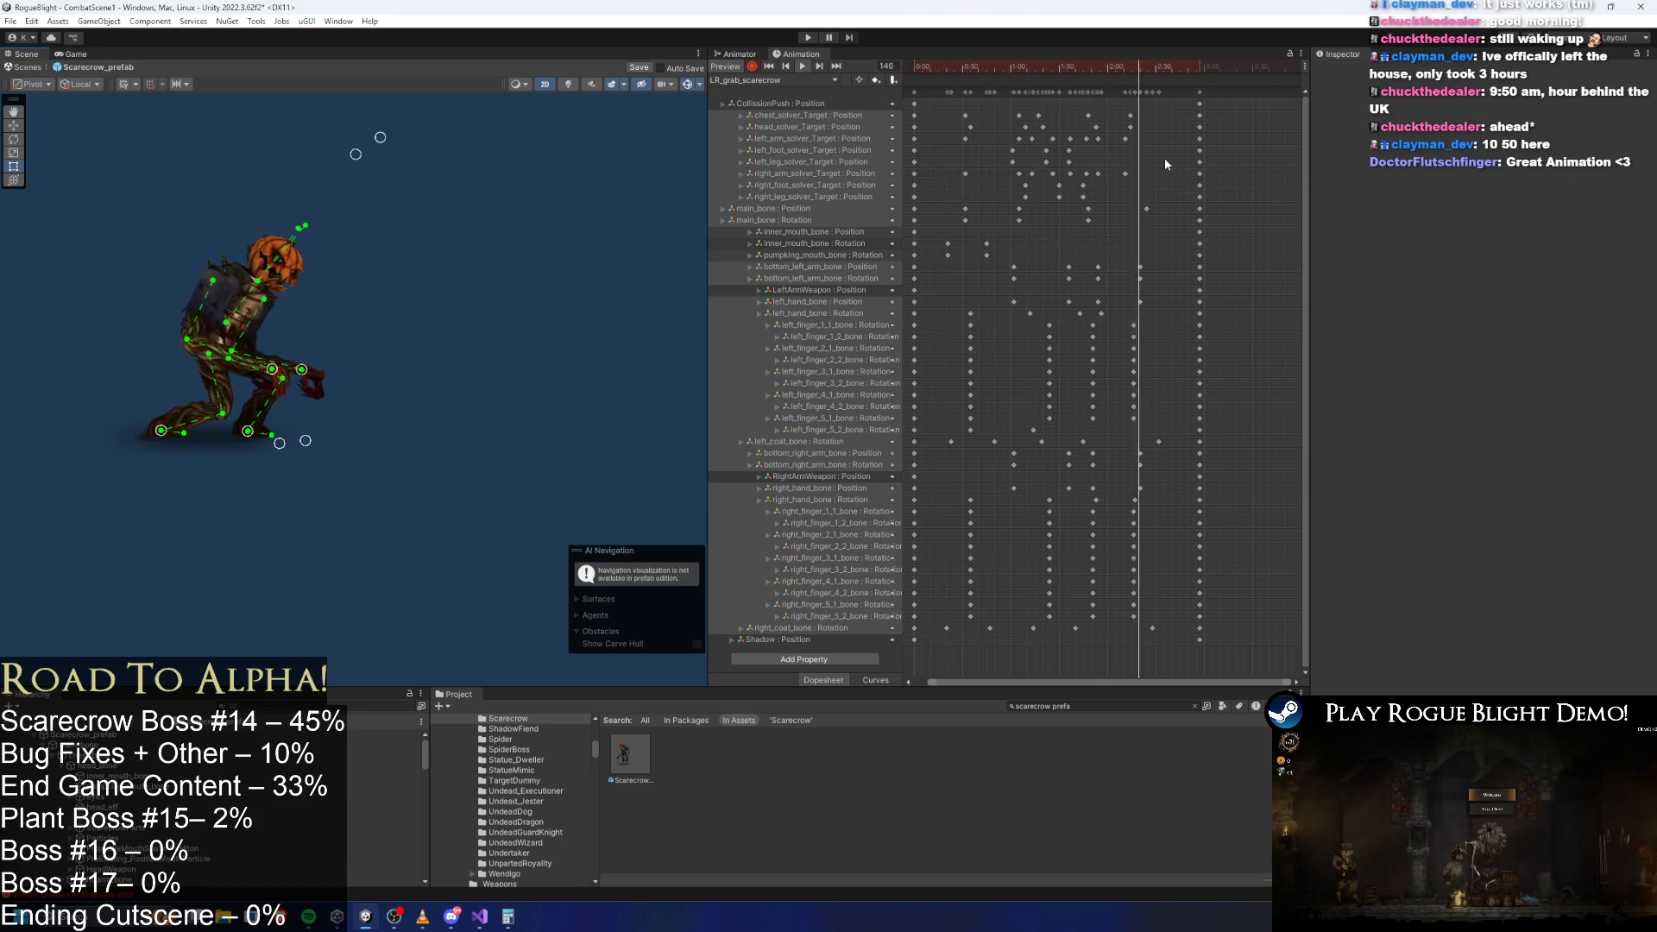
click(1035, 70)
mouse_move(1036, 72)
mouse_down()
mouse_move(1073, 75)
mouse_move(1054, 69)
mouse_up()
key(space)
click(992, 71)
scroll(513, 274, up, 5)
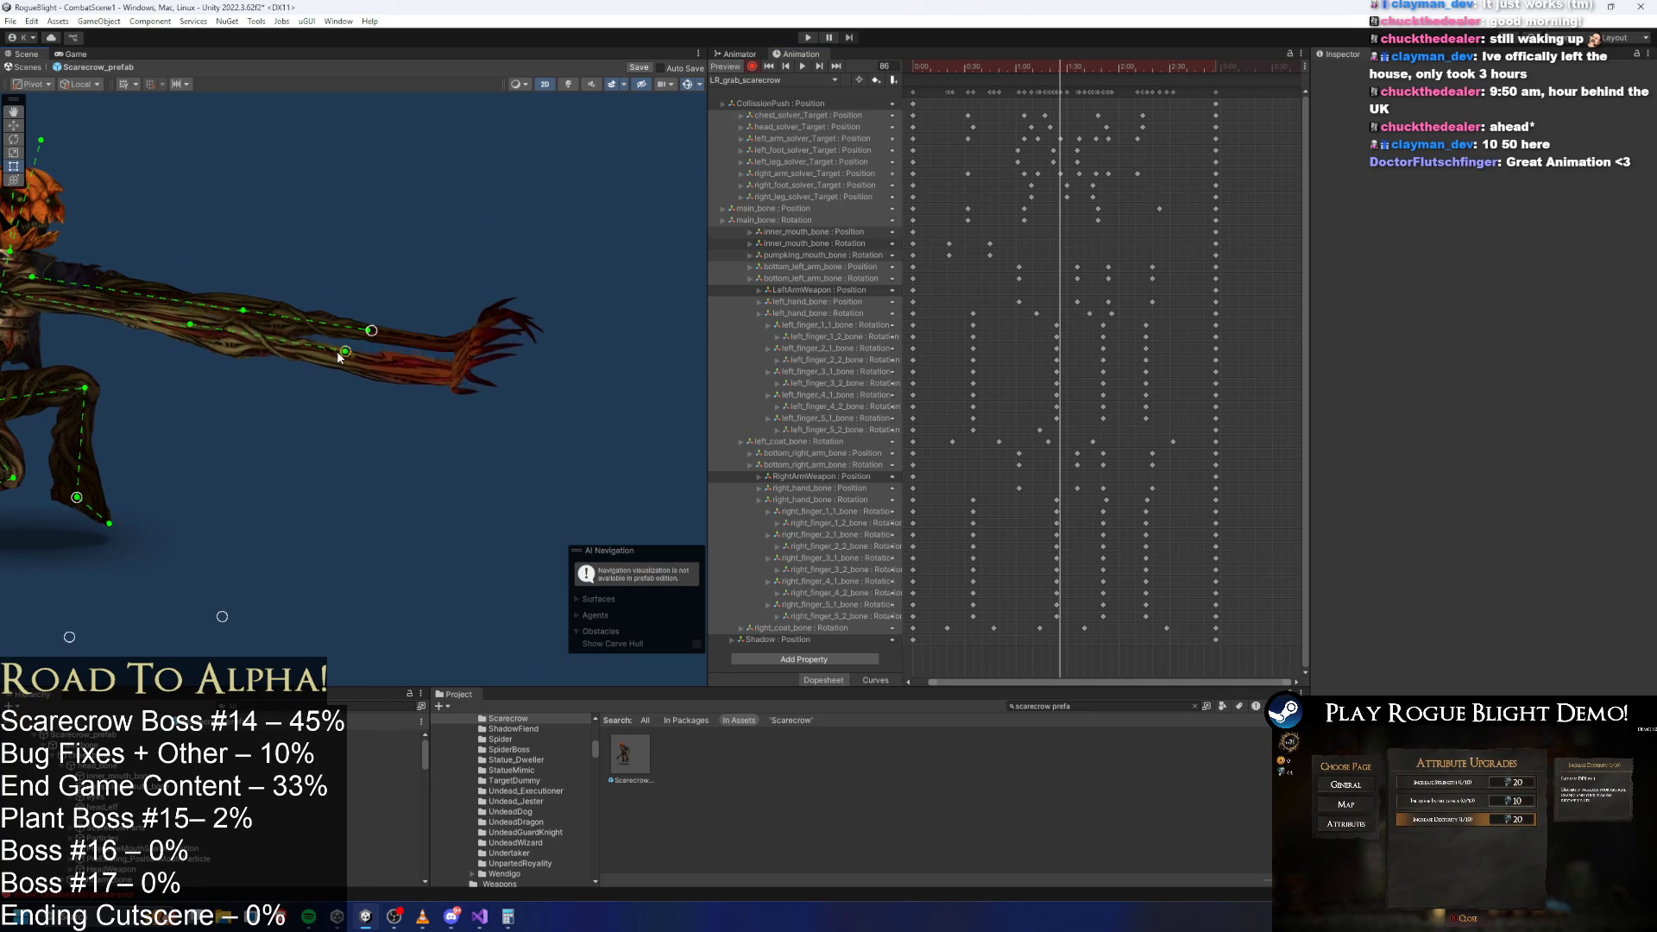
Adjust the raised arm's IK target and pull the lower arm and hand left at frames 105–107.
drag(371, 333, 357, 338)
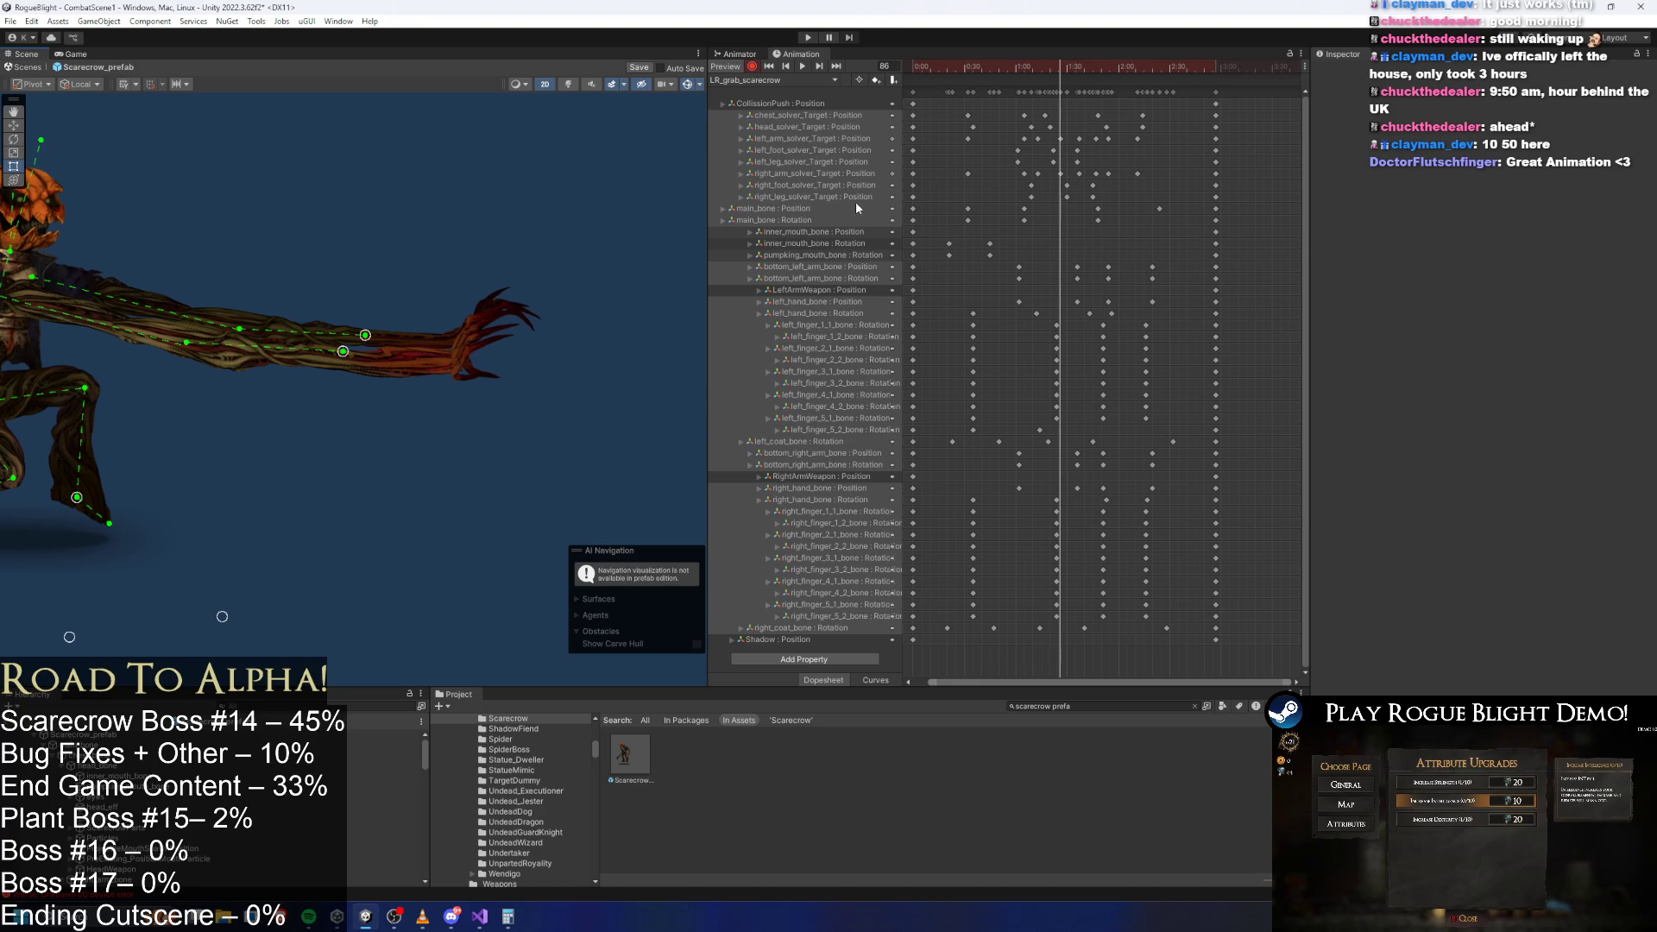
drag(1055, 66, 1097, 72)
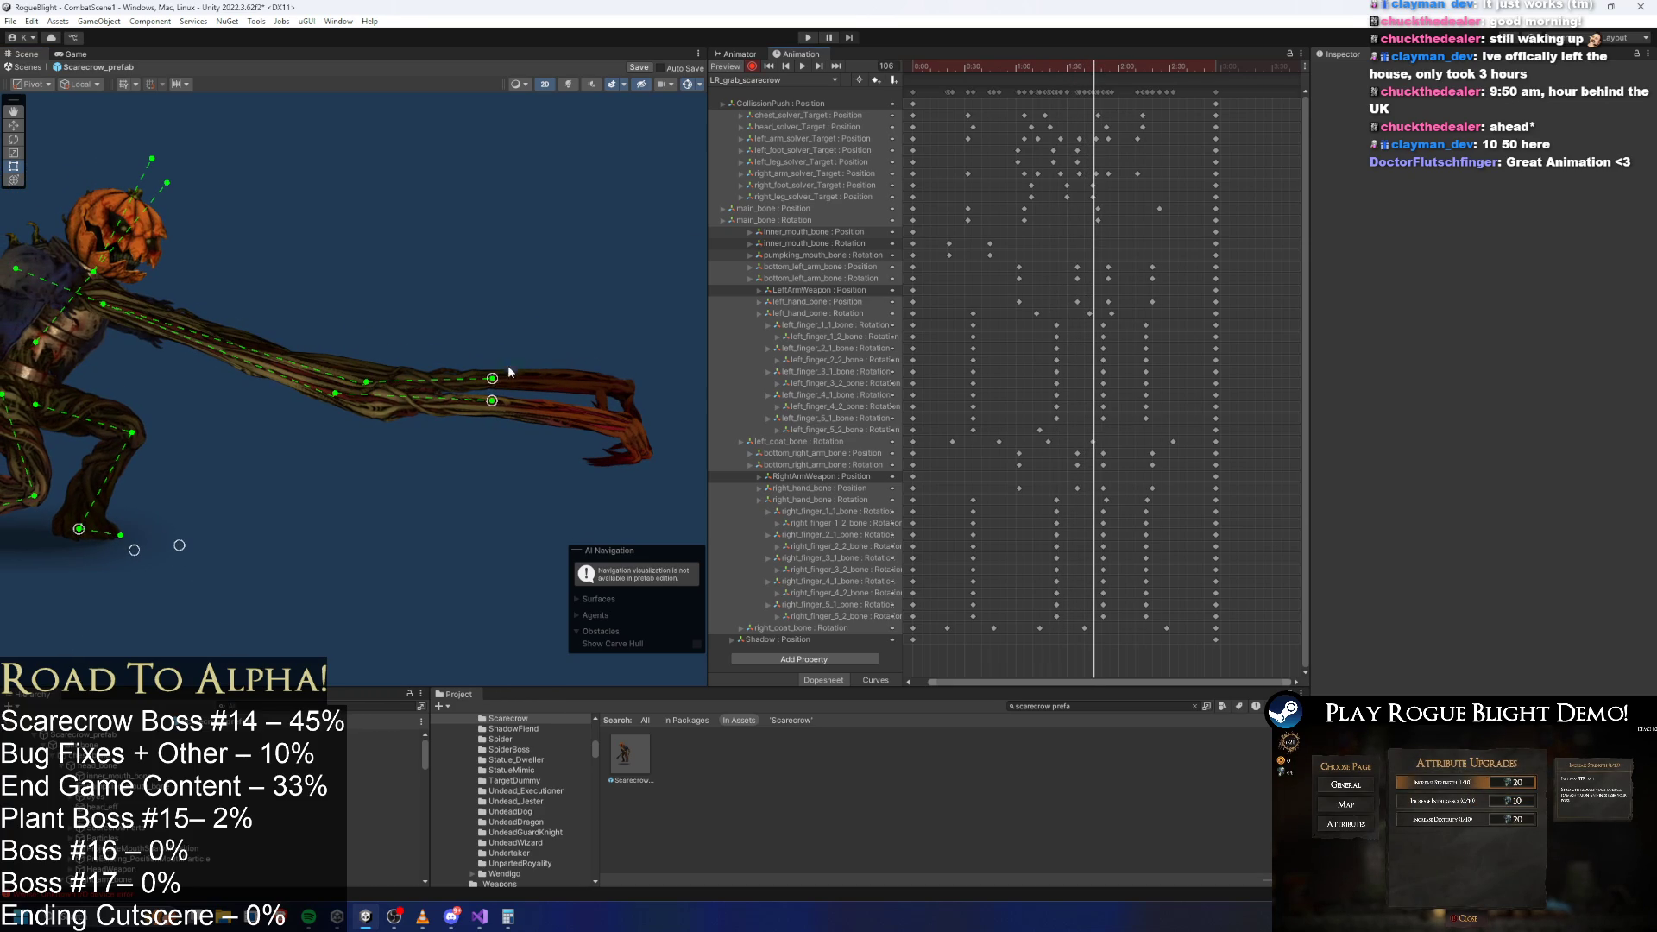
drag(495, 403, 489, 403)
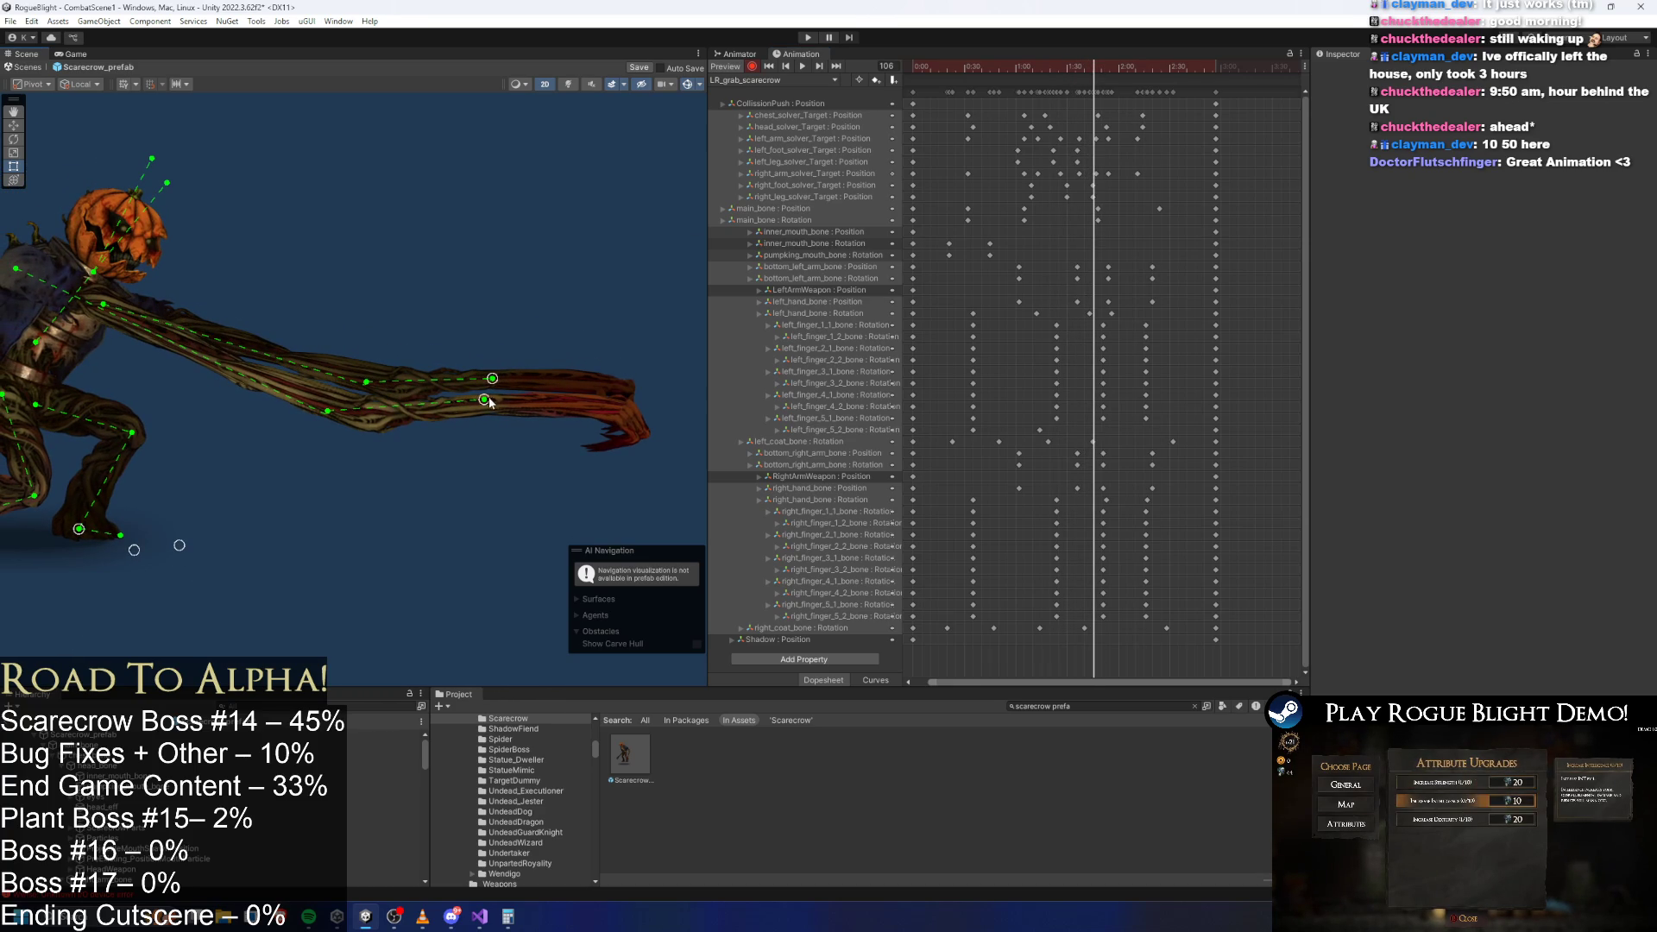
scroll(1116, 207, up, 2)
scroll(1107, 163, up, 1)
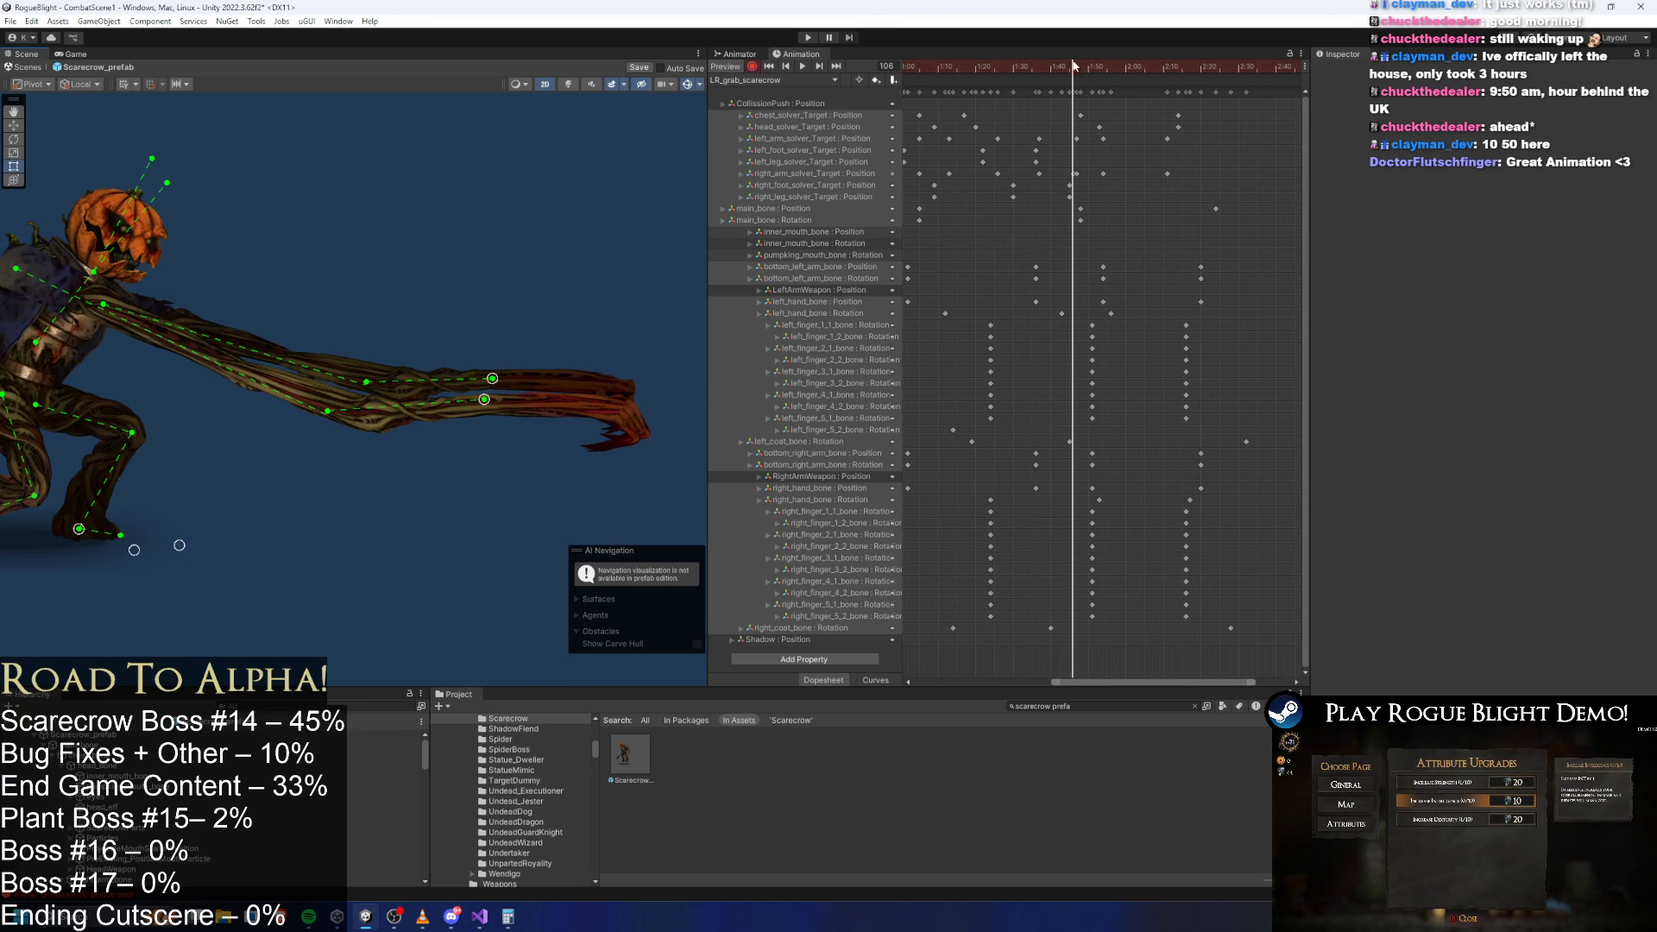
click(1077, 70)
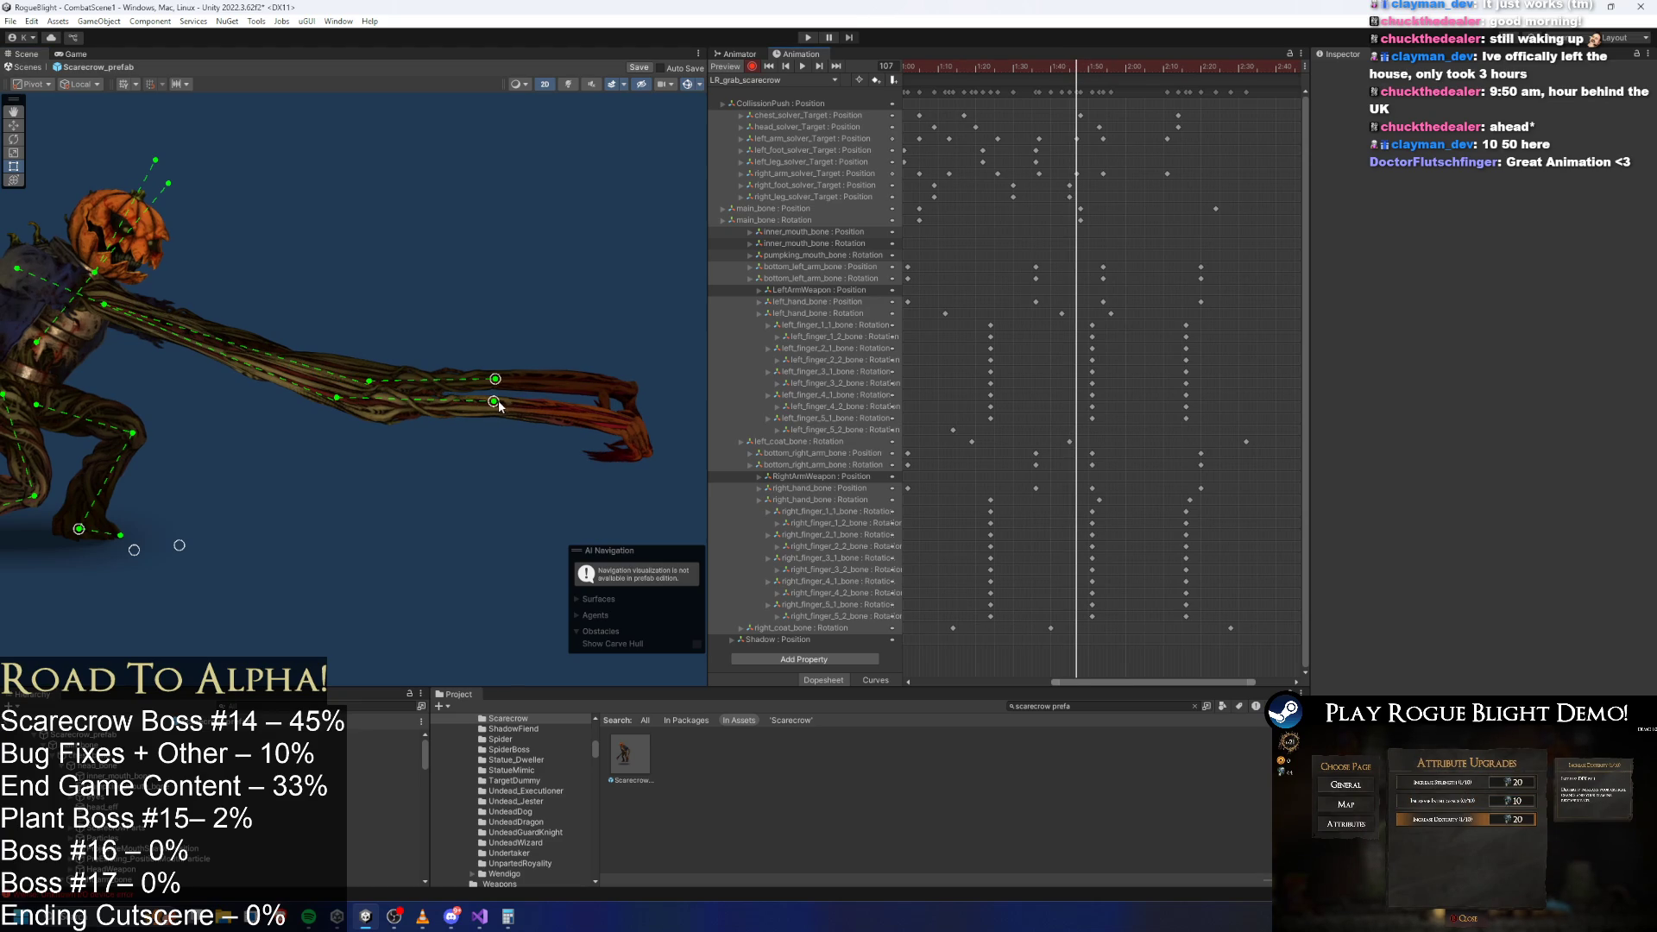
drag(499, 406, 491, 406)
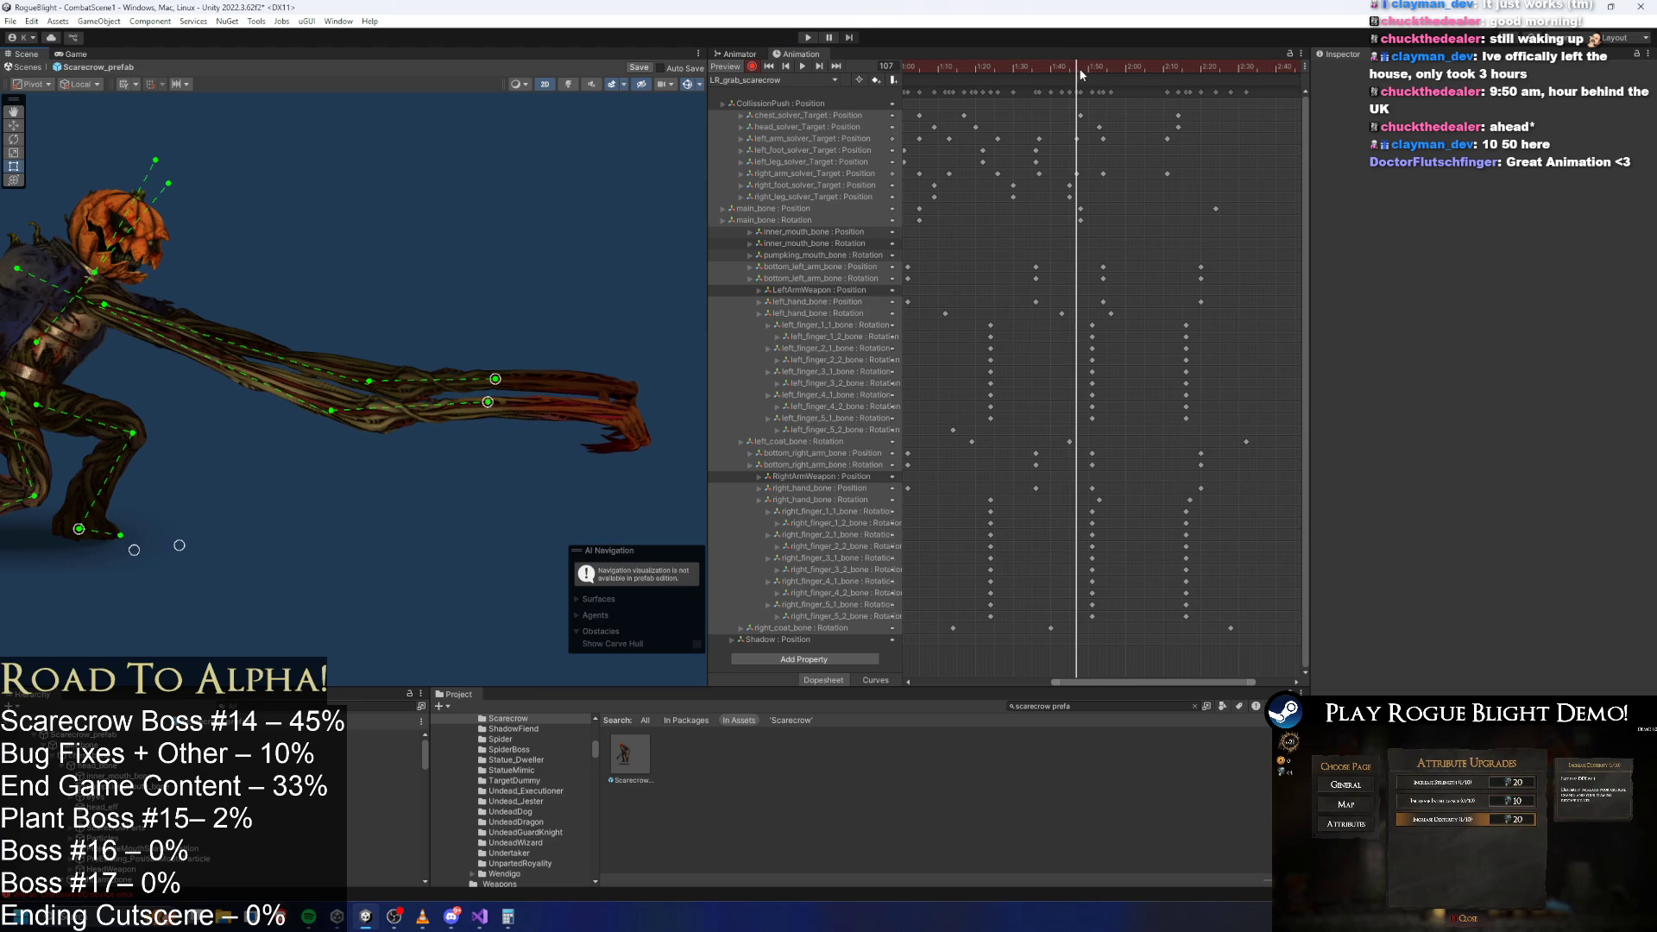
Nudge the lower arm left at frame 114 and raise the right arm target up-left at frame 130.
drag(1079, 70, 1105, 70)
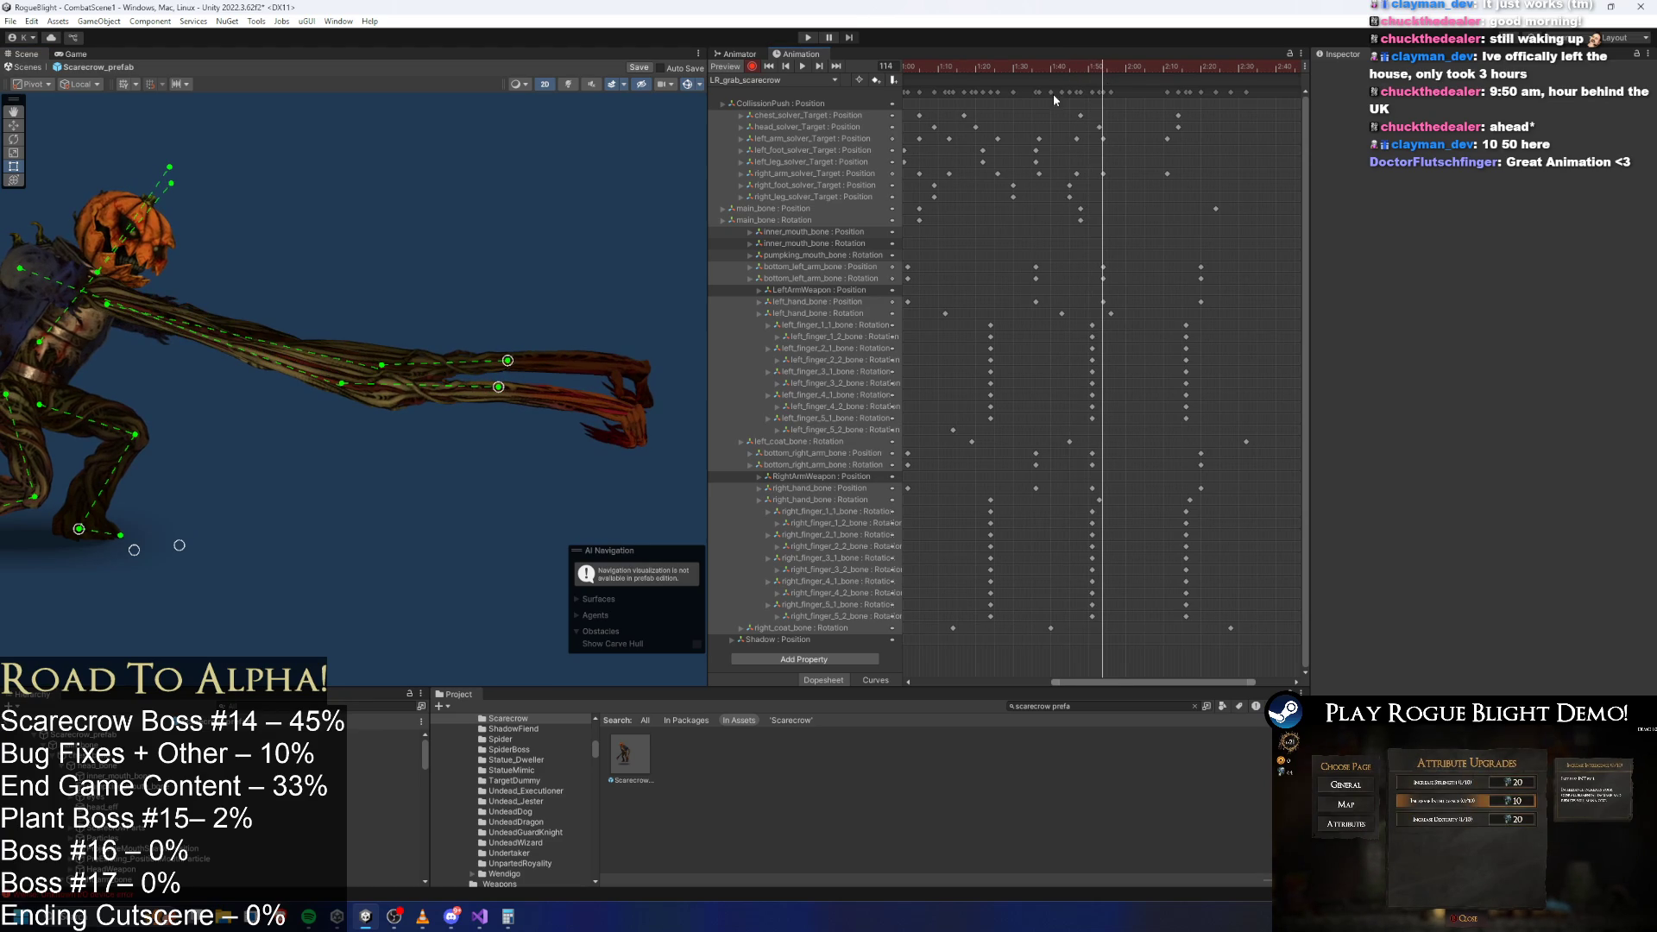
drag(498, 390, 494, 389)
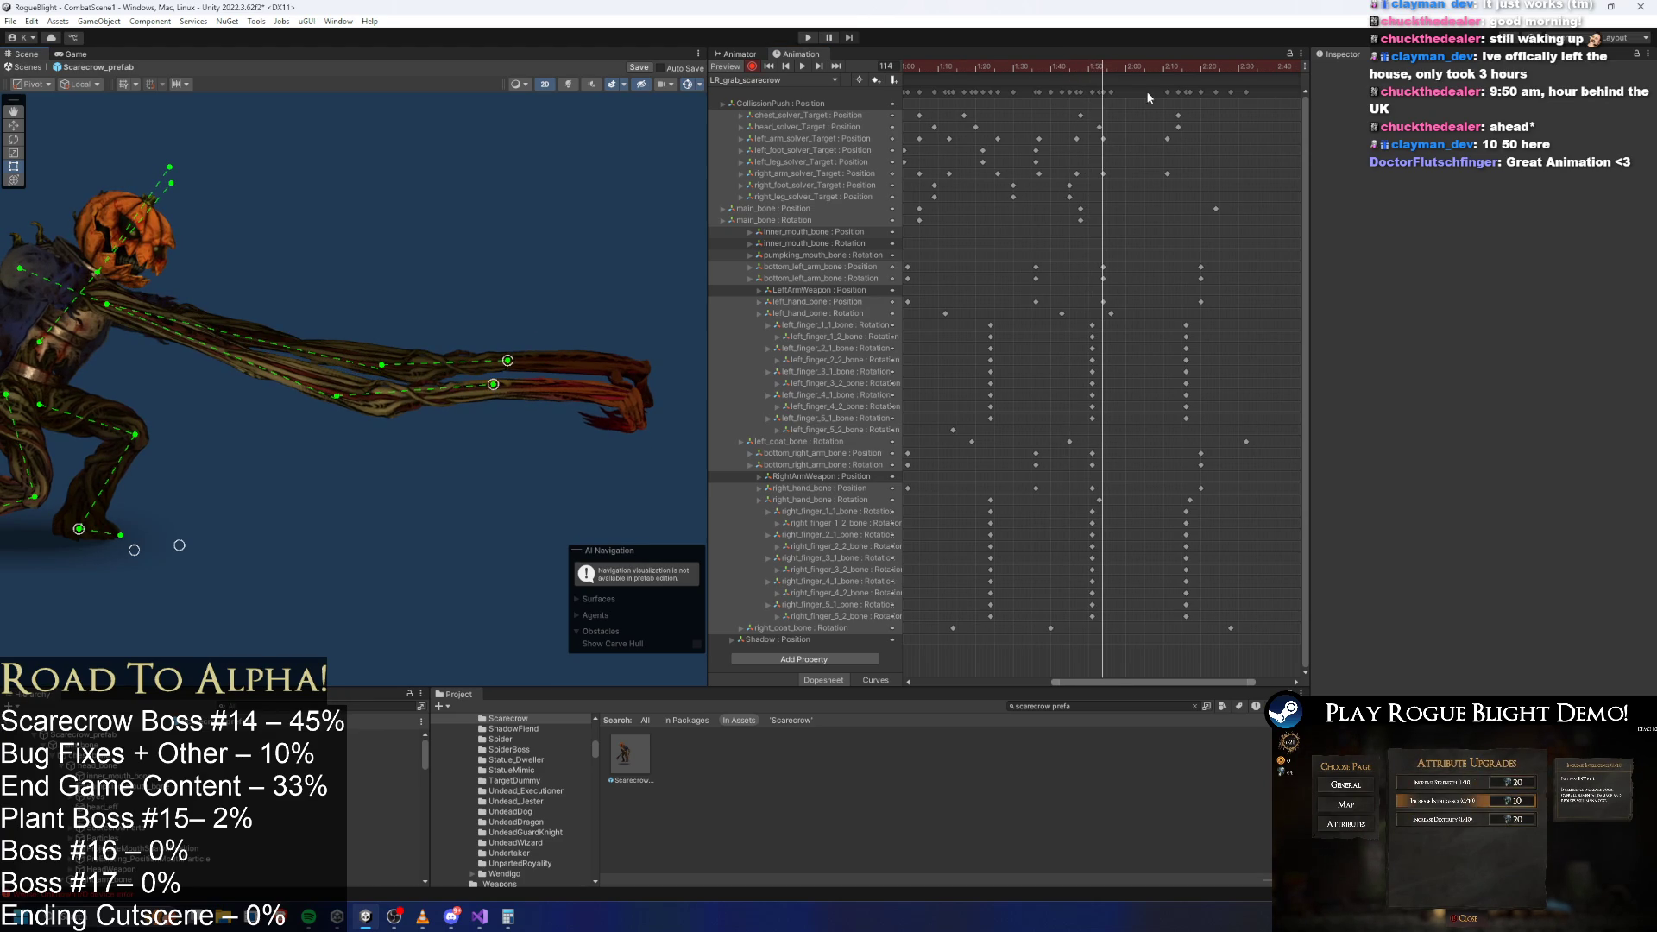
mouse_move(1102, 65)
mouse_down()
mouse_move(1170, 75)
mouse_move(1129, 77)
mouse_up()
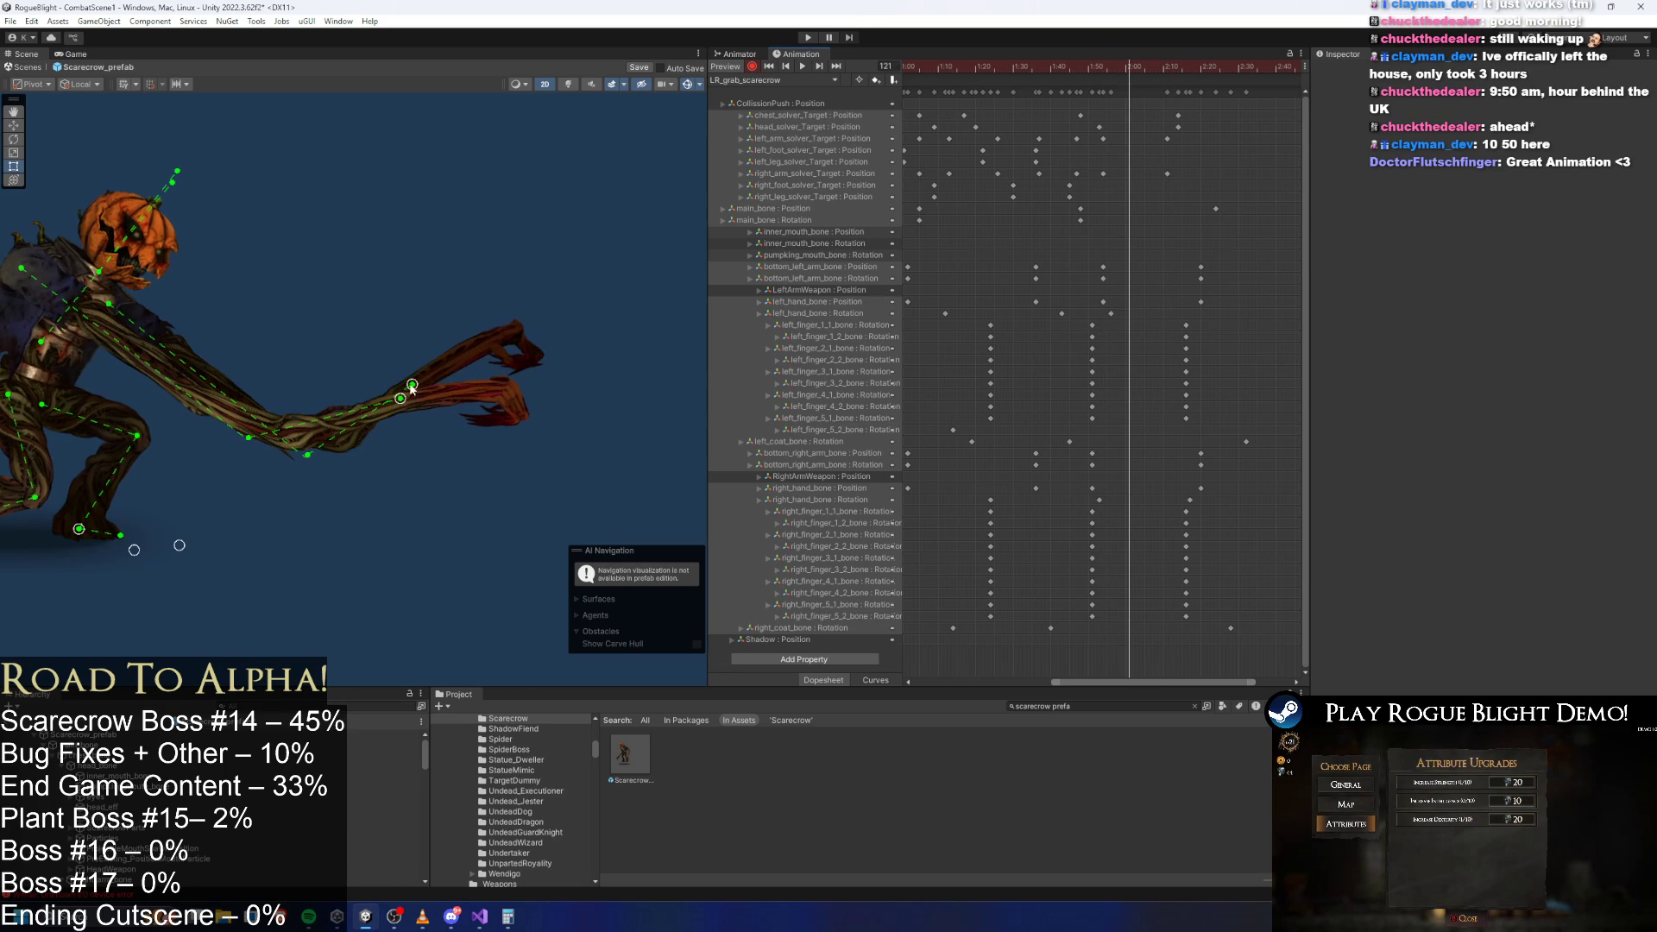
drag(411, 389, 373, 372)
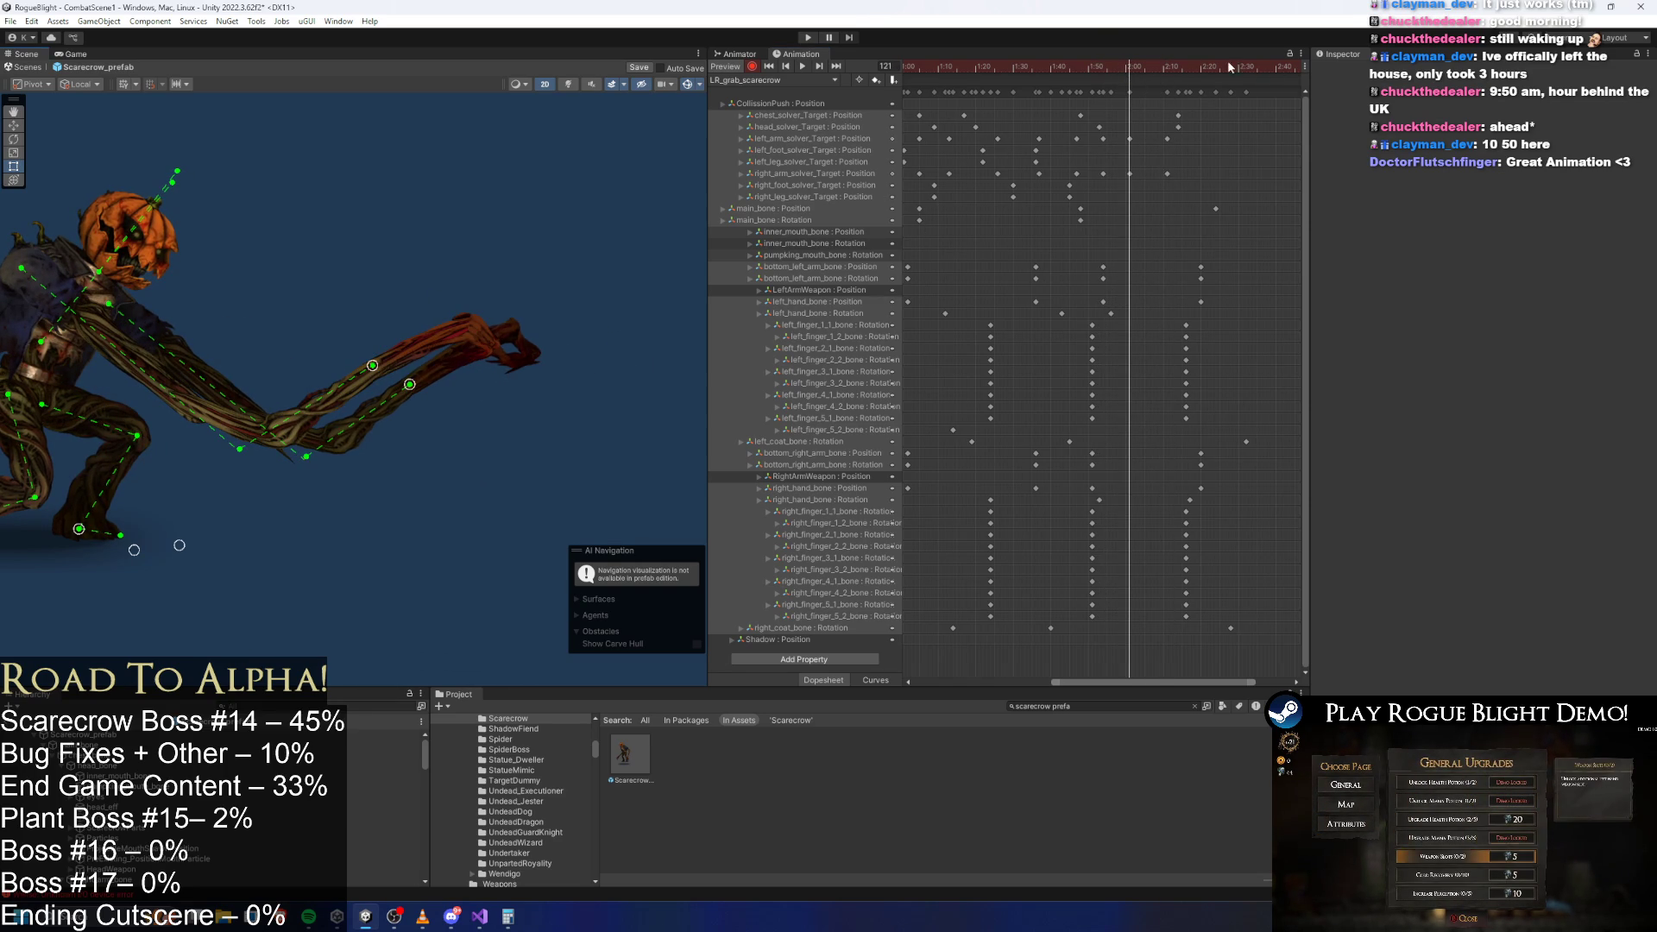
Play the preview from frame 121, then box-select all keys from 1:05 to 2:30.
mouse_move(1120, 61)
mouse_down()
mouse_move(1110, 69)
mouse_move(1138, 69)
mouse_up()
key(space)
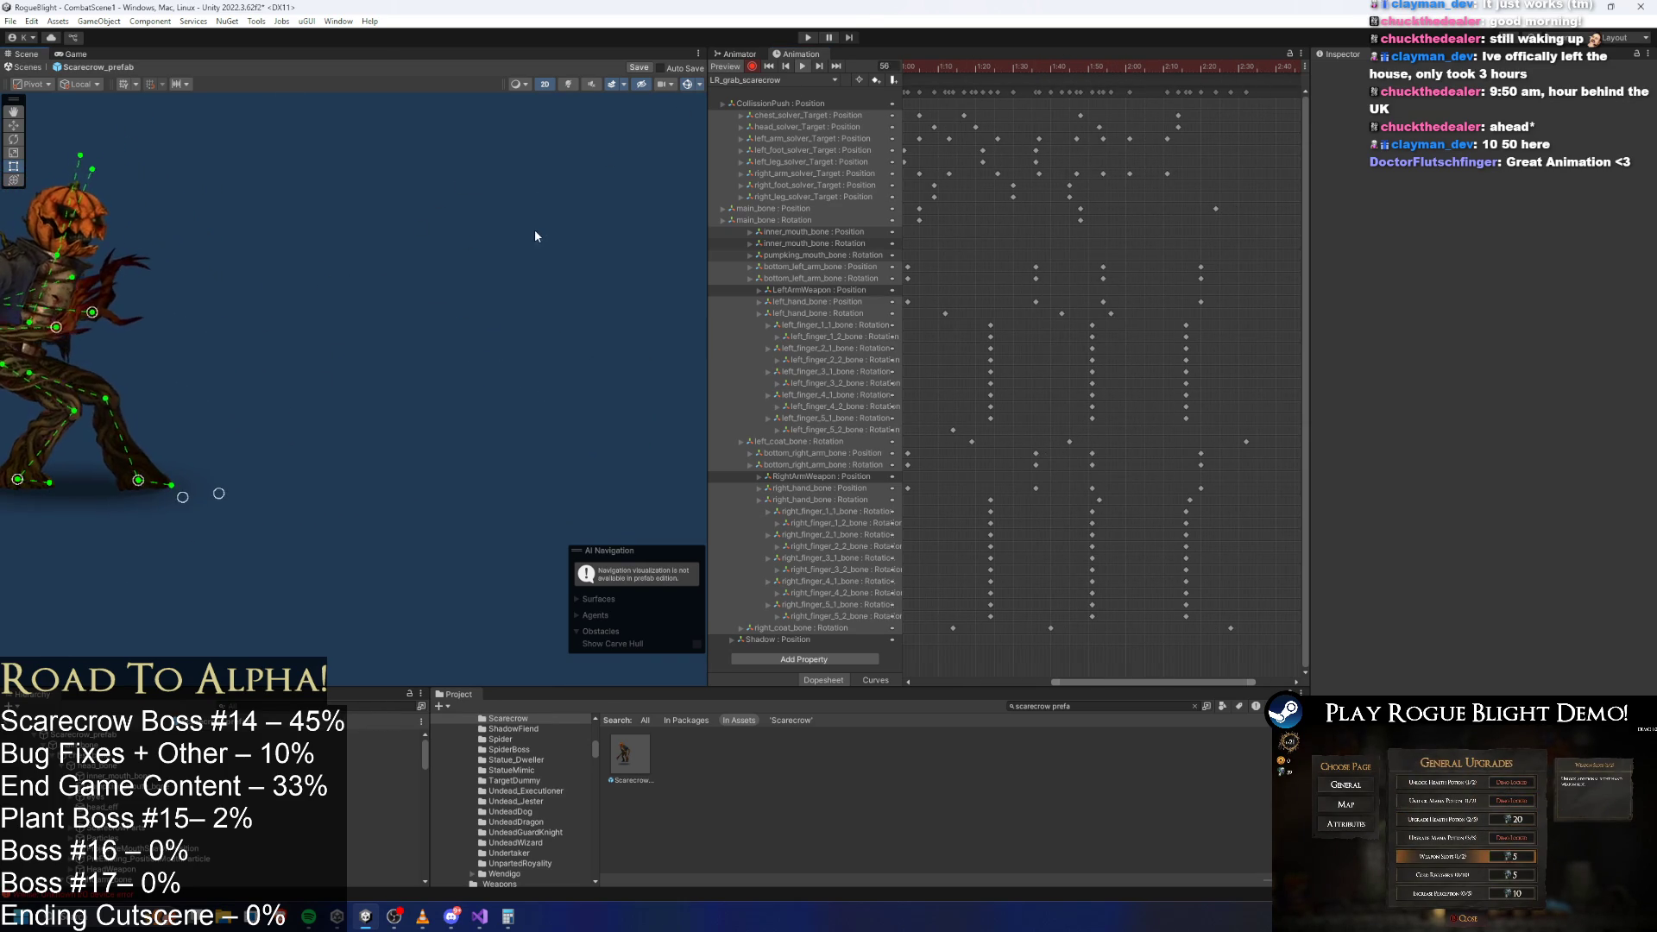
scroll(1103, 151, down, 2)
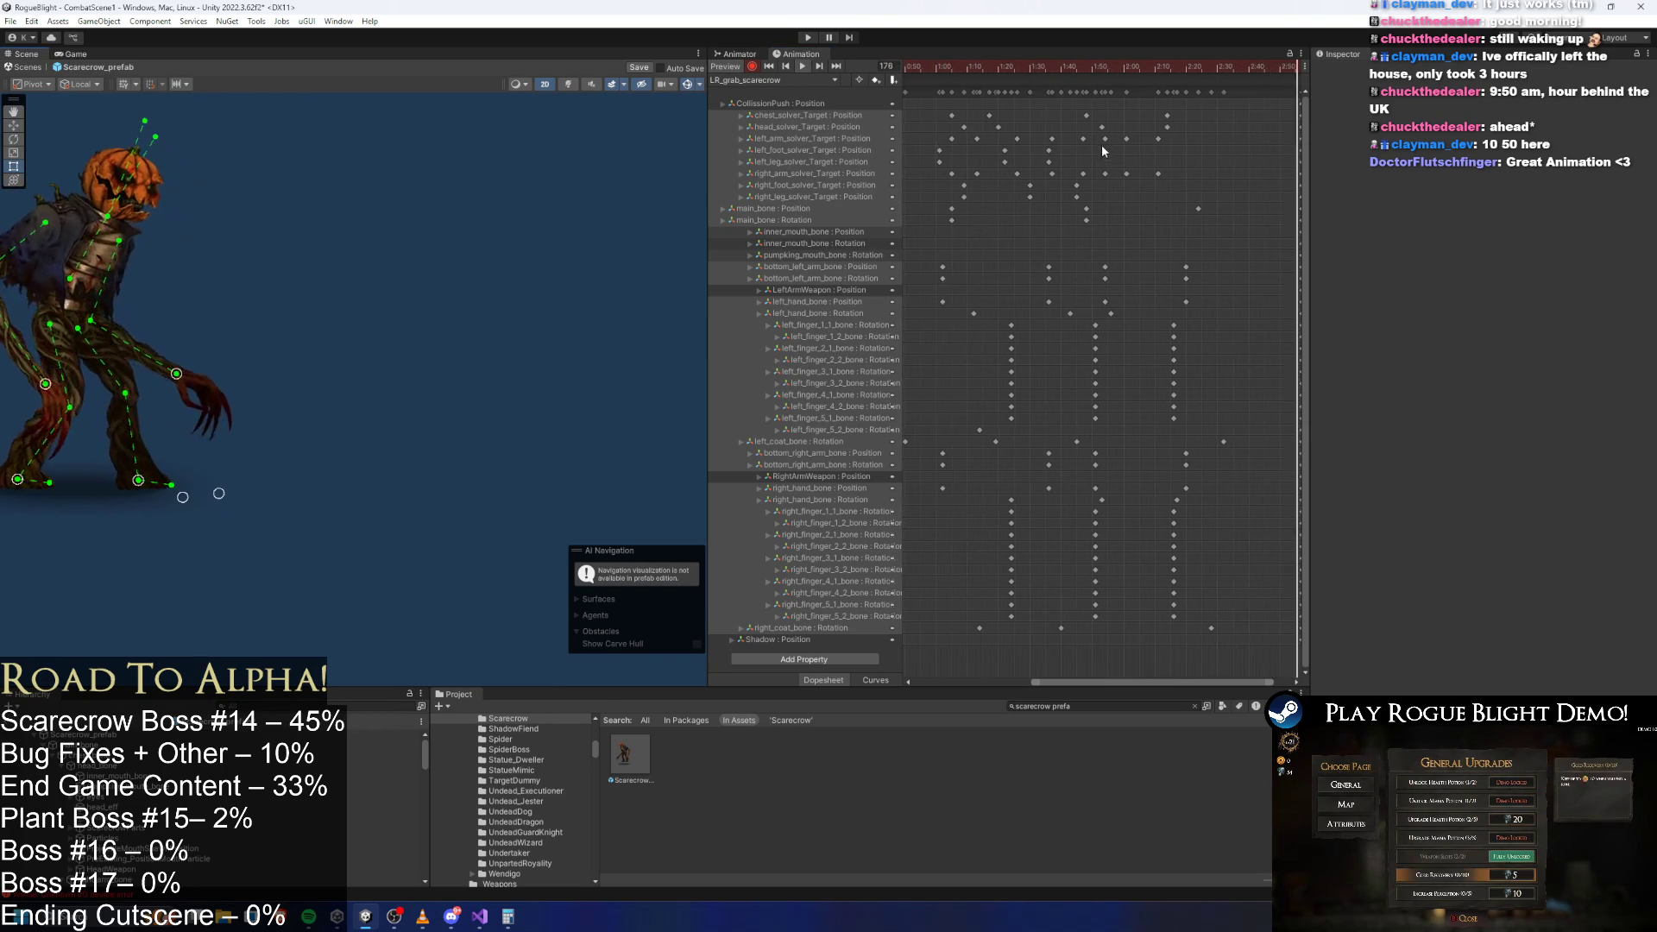
scroll(1103, 151, down, 2)
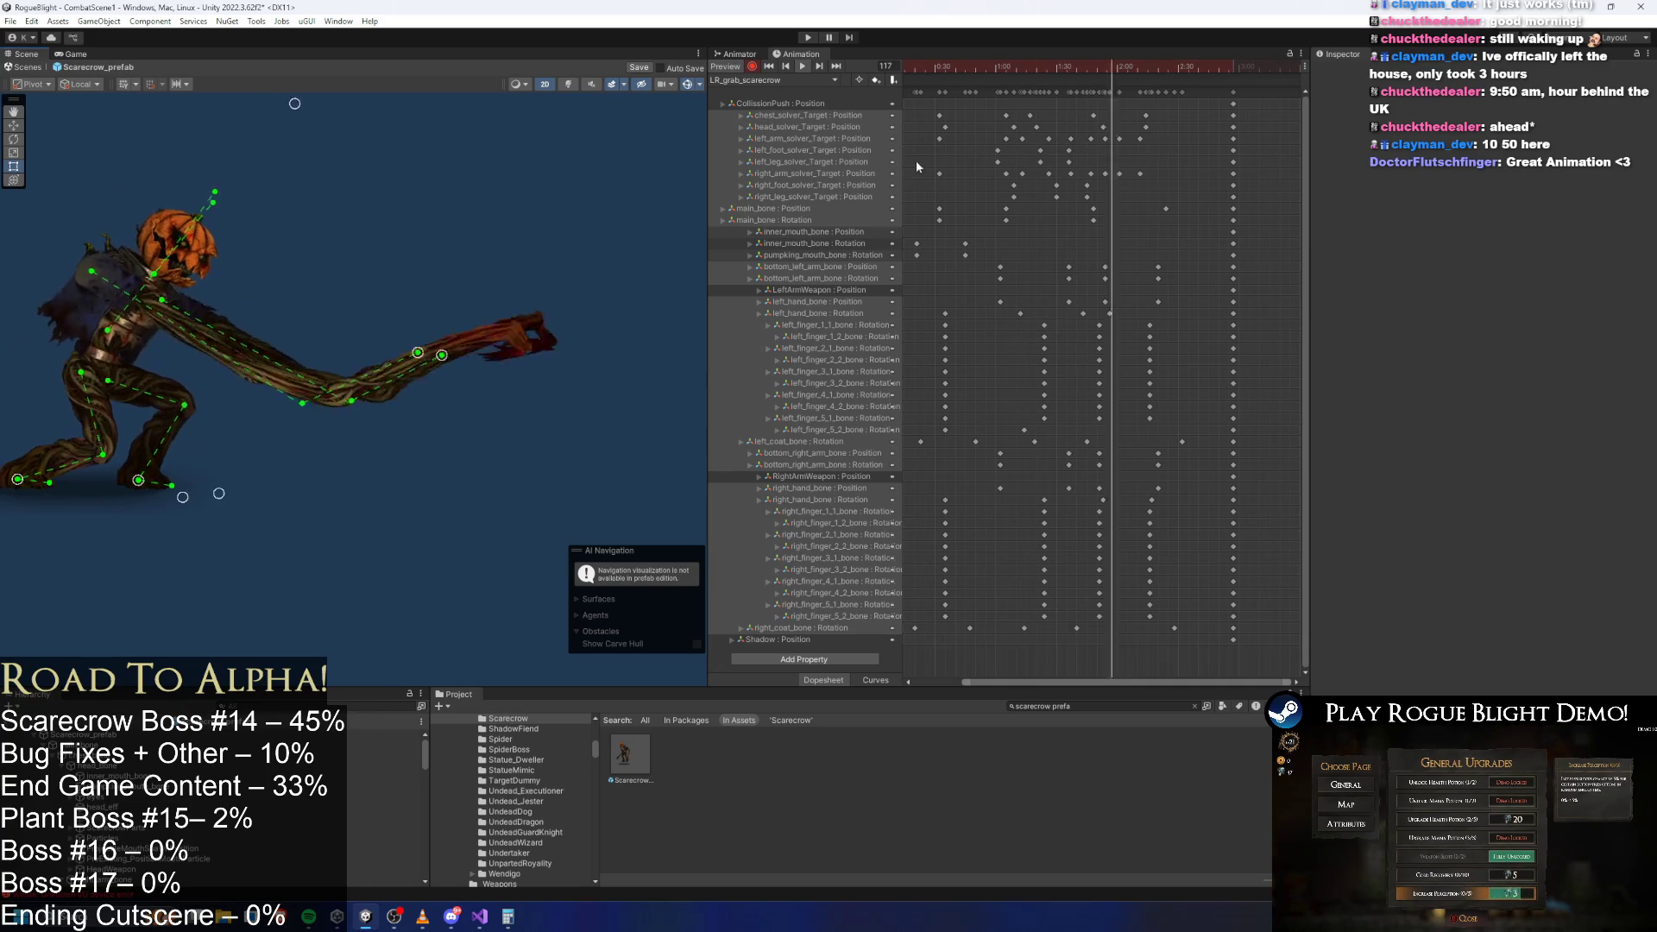
mouse_move(1048, 70)
mouse_down()
mouse_move(1006, 75)
mouse_move(1054, 73)
mouse_up()
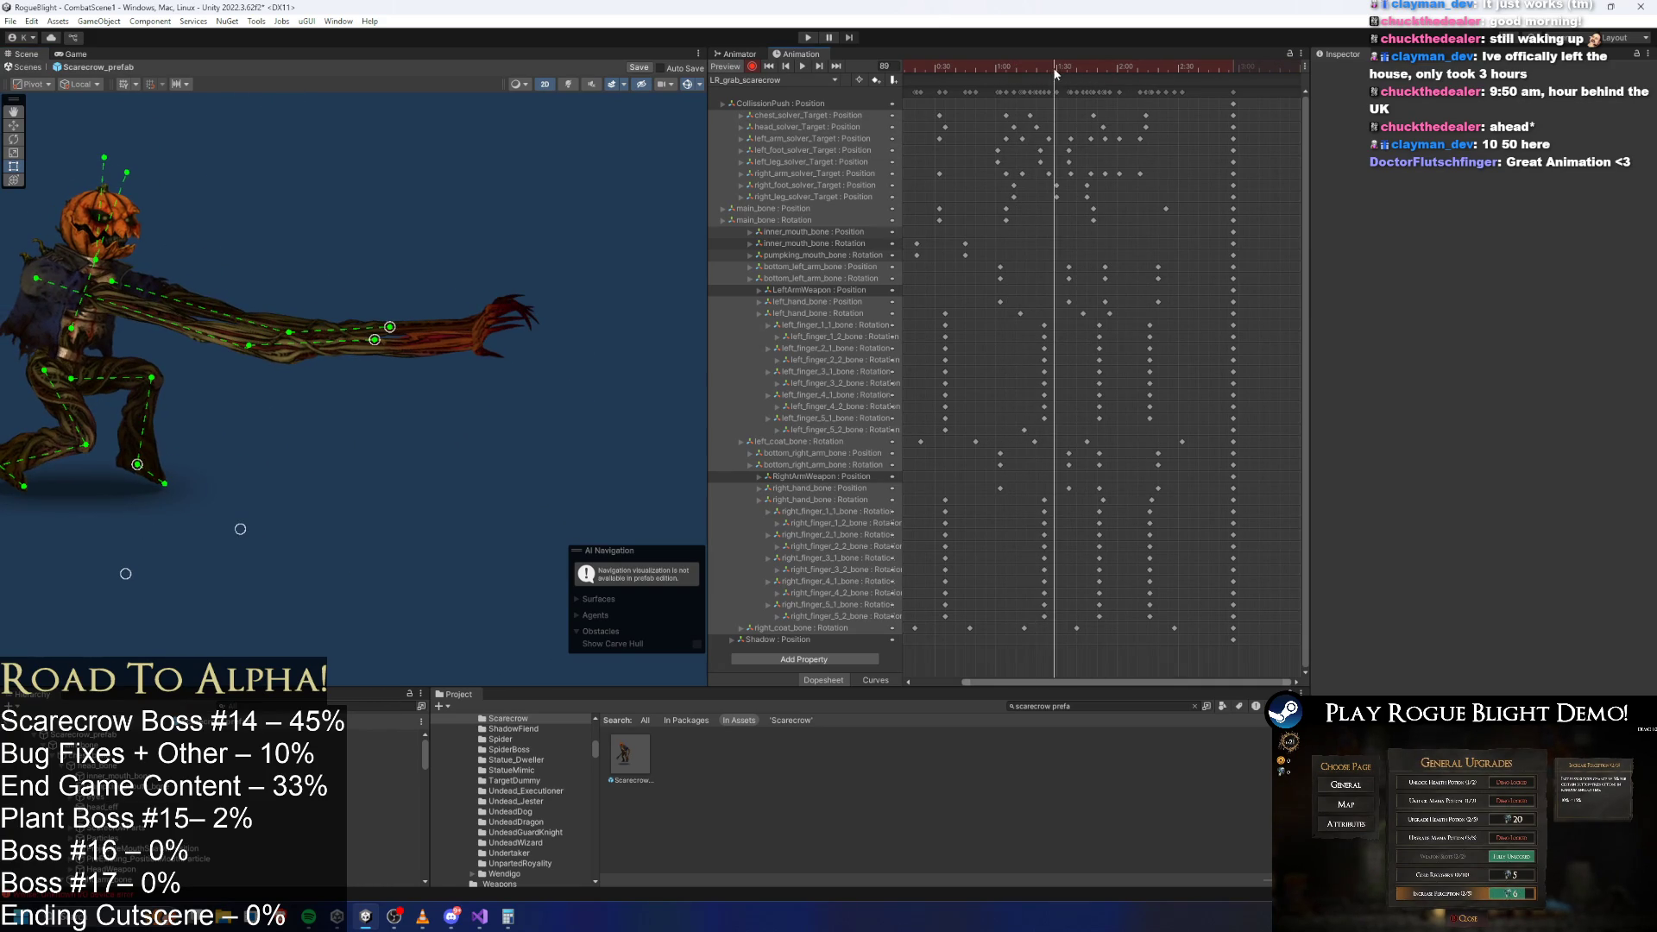
drag(1184, 97, 992, 89)
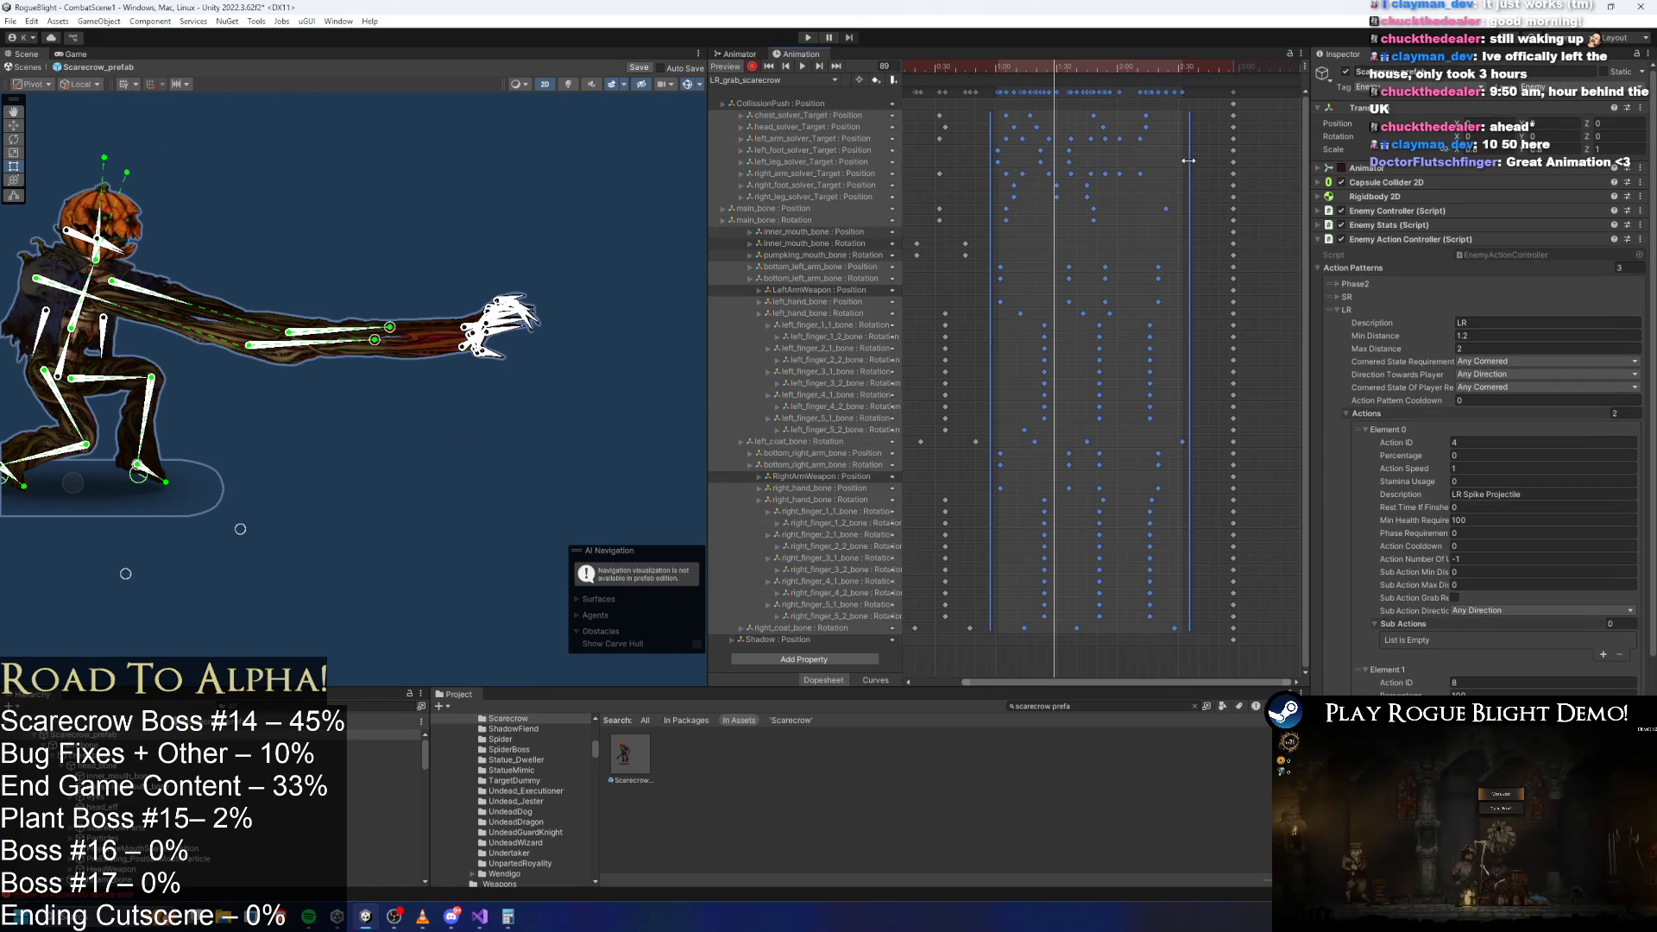
Stretch the selected keys to lengthen the clip's back half, then preview the result.
drag(1188, 160, 1222, 161)
mouse_move(1086, 65)
mouse_down()
mouse_move(1150, 71)
mouse_move(1120, 94)
mouse_move(1172, 86)
mouse_move(1205, 129)
mouse_up()
click(1231, 97)
key(space)
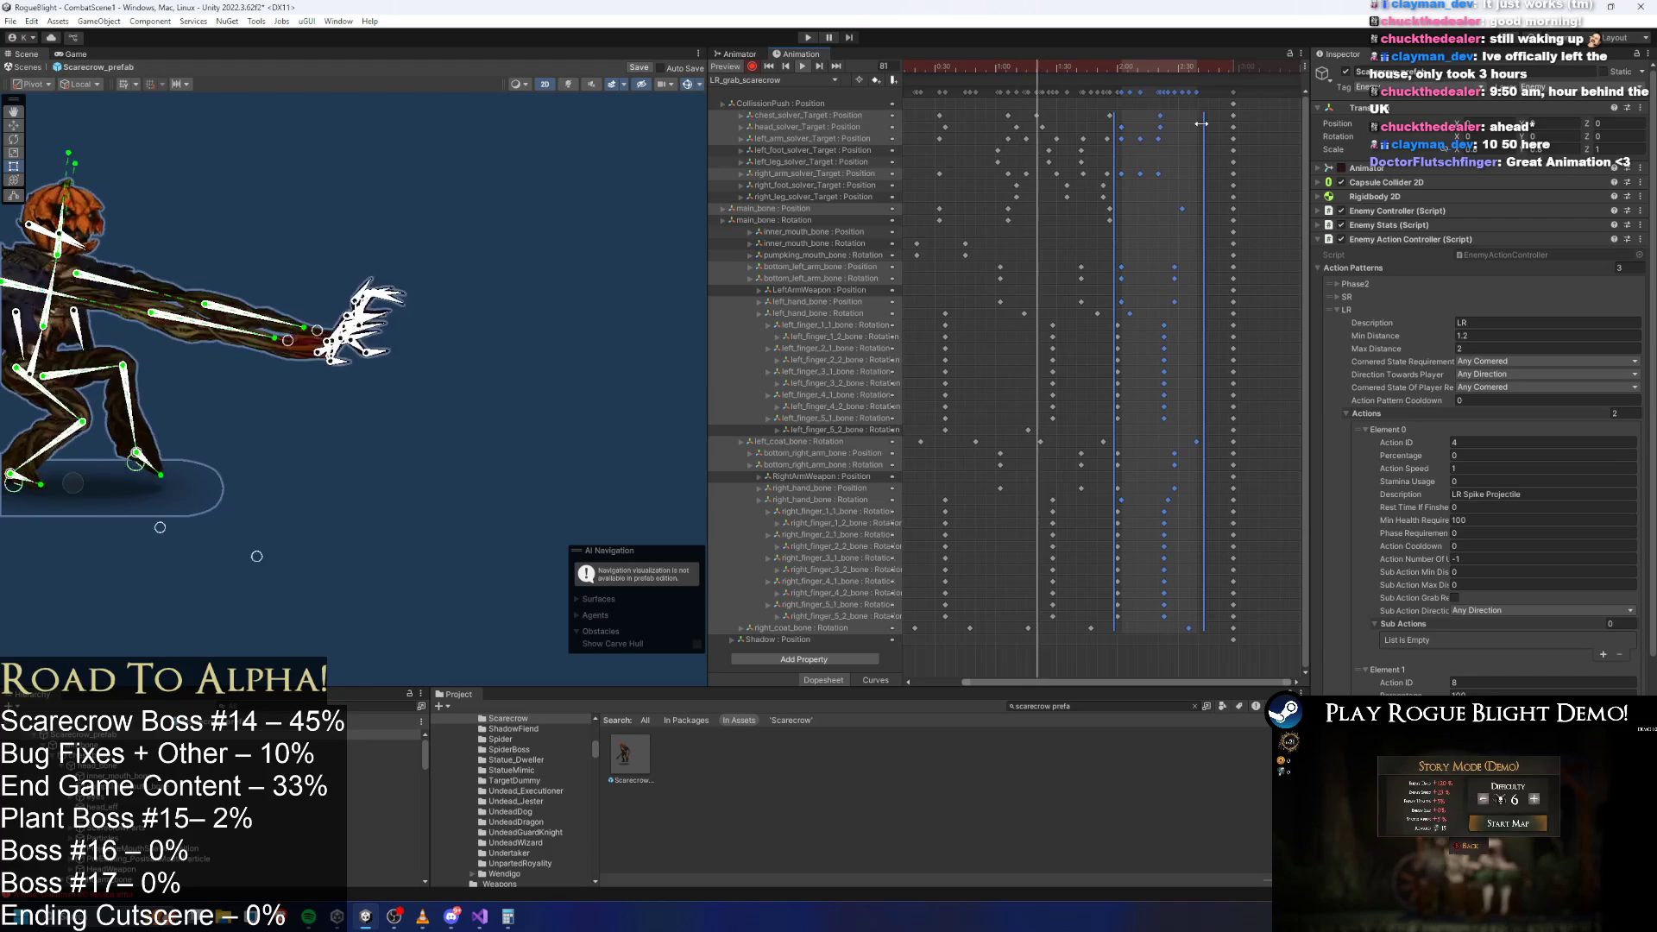
Frame all keys and push the right hand IK target further right around frame 73.
click(457, 158)
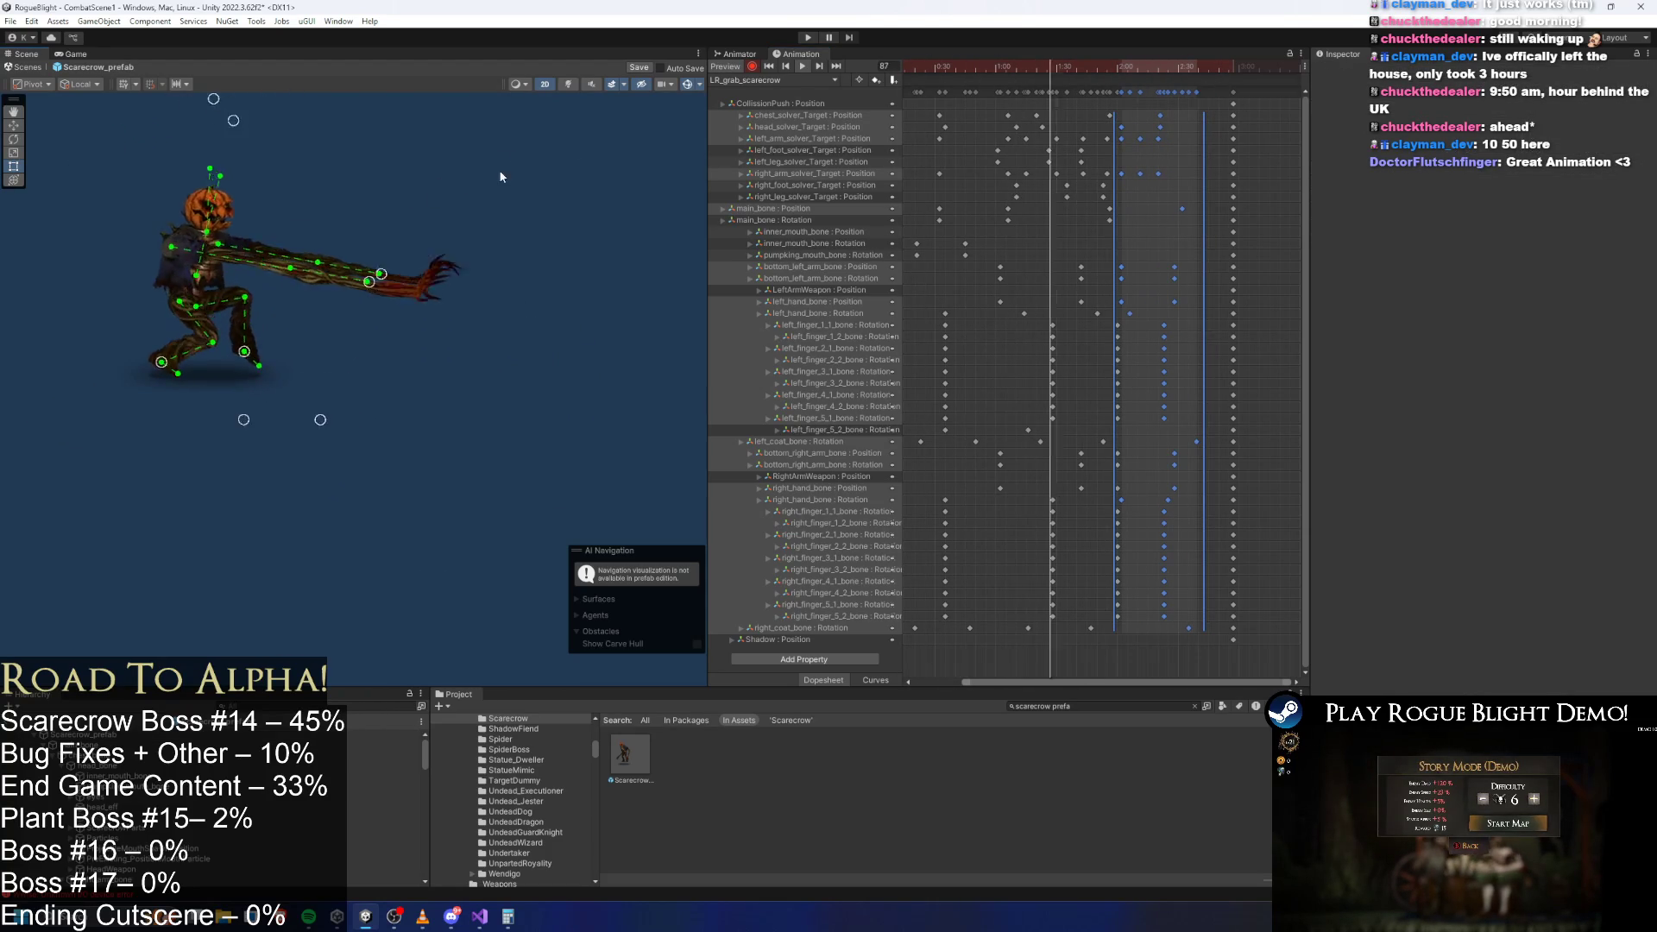
key(a)
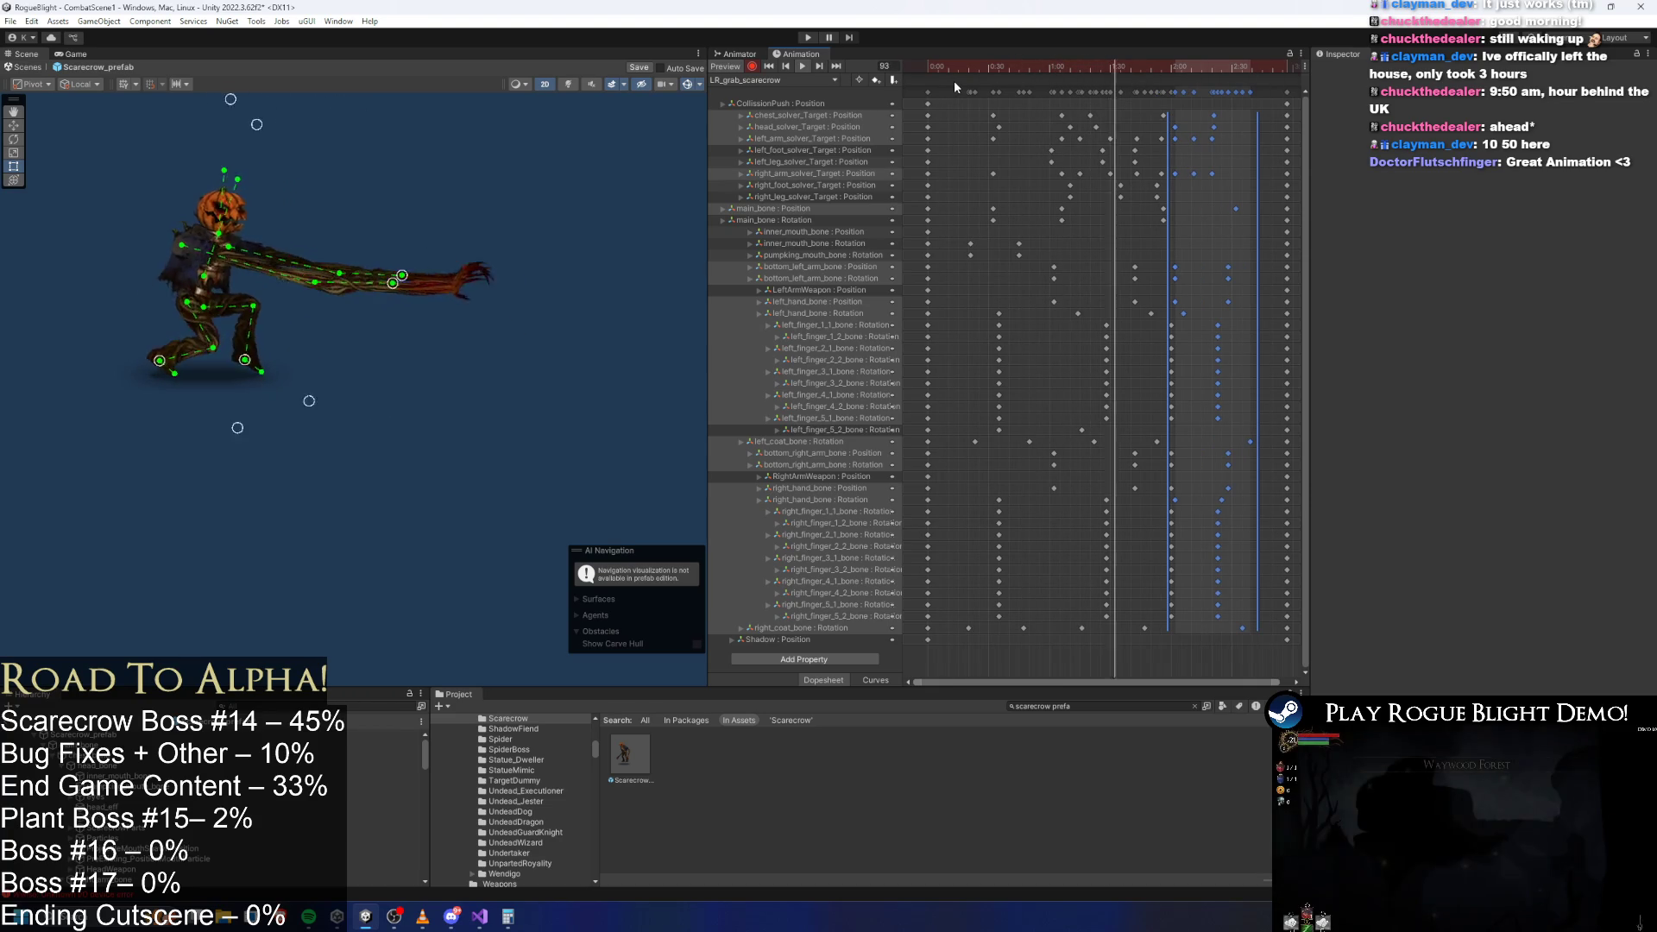
click(1053, 69)
drag(1081, 70, 1072, 64)
drag(282, 271, 316, 278)
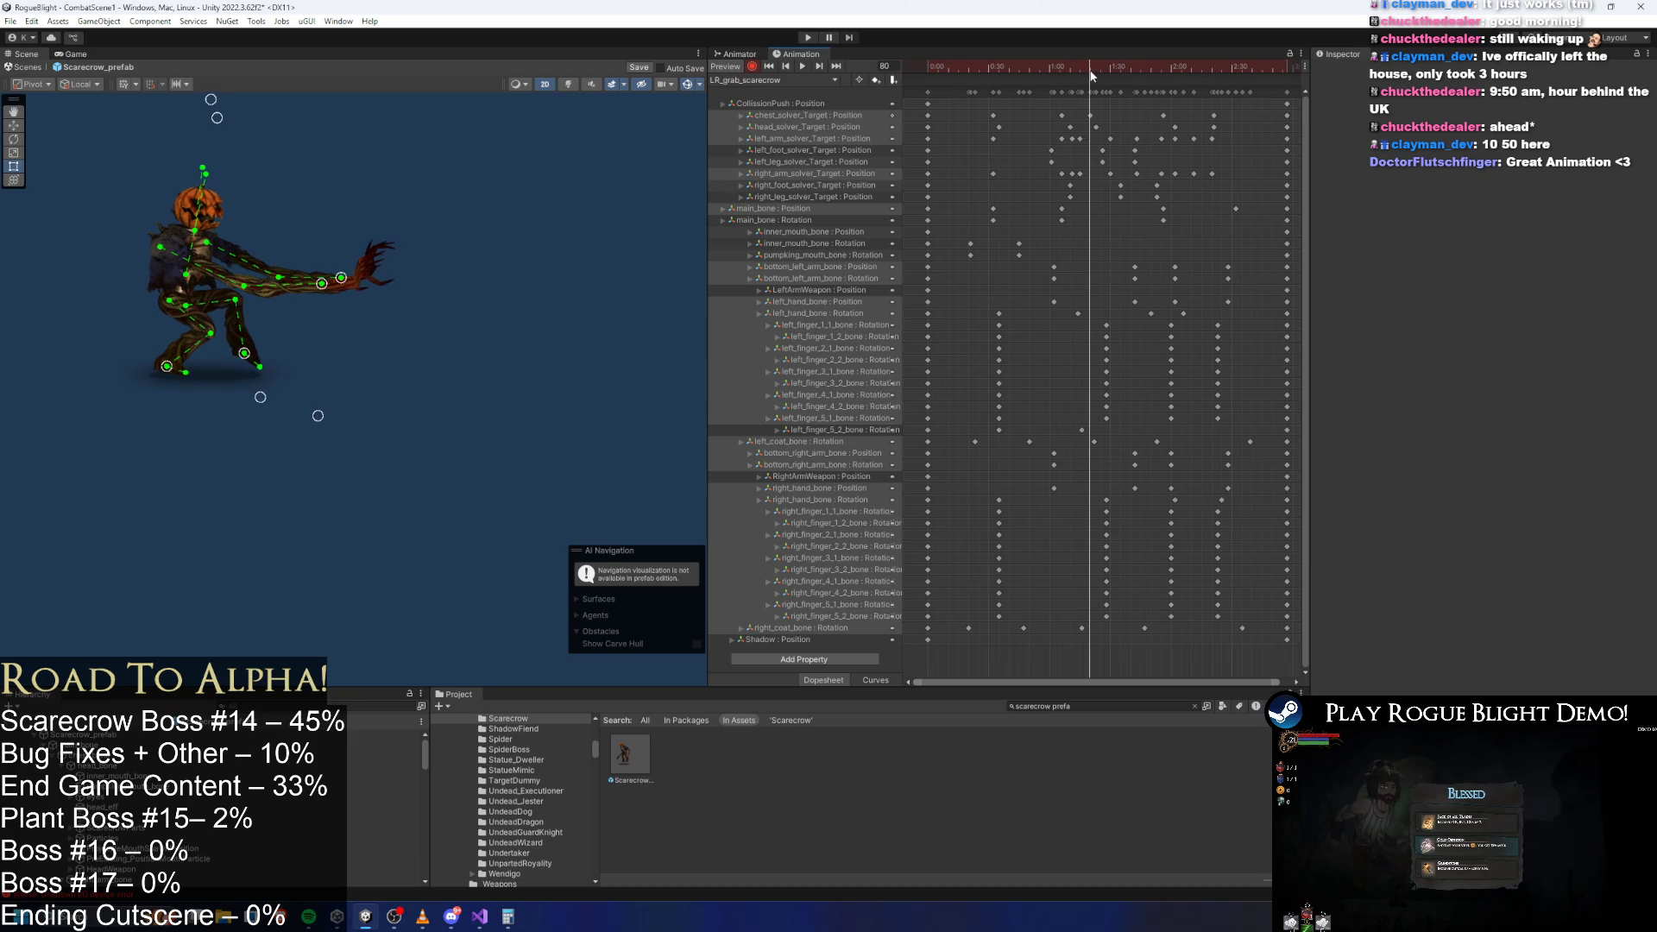
Replay the grab from near the start and box-select the upper arm keys.
click(968, 69)
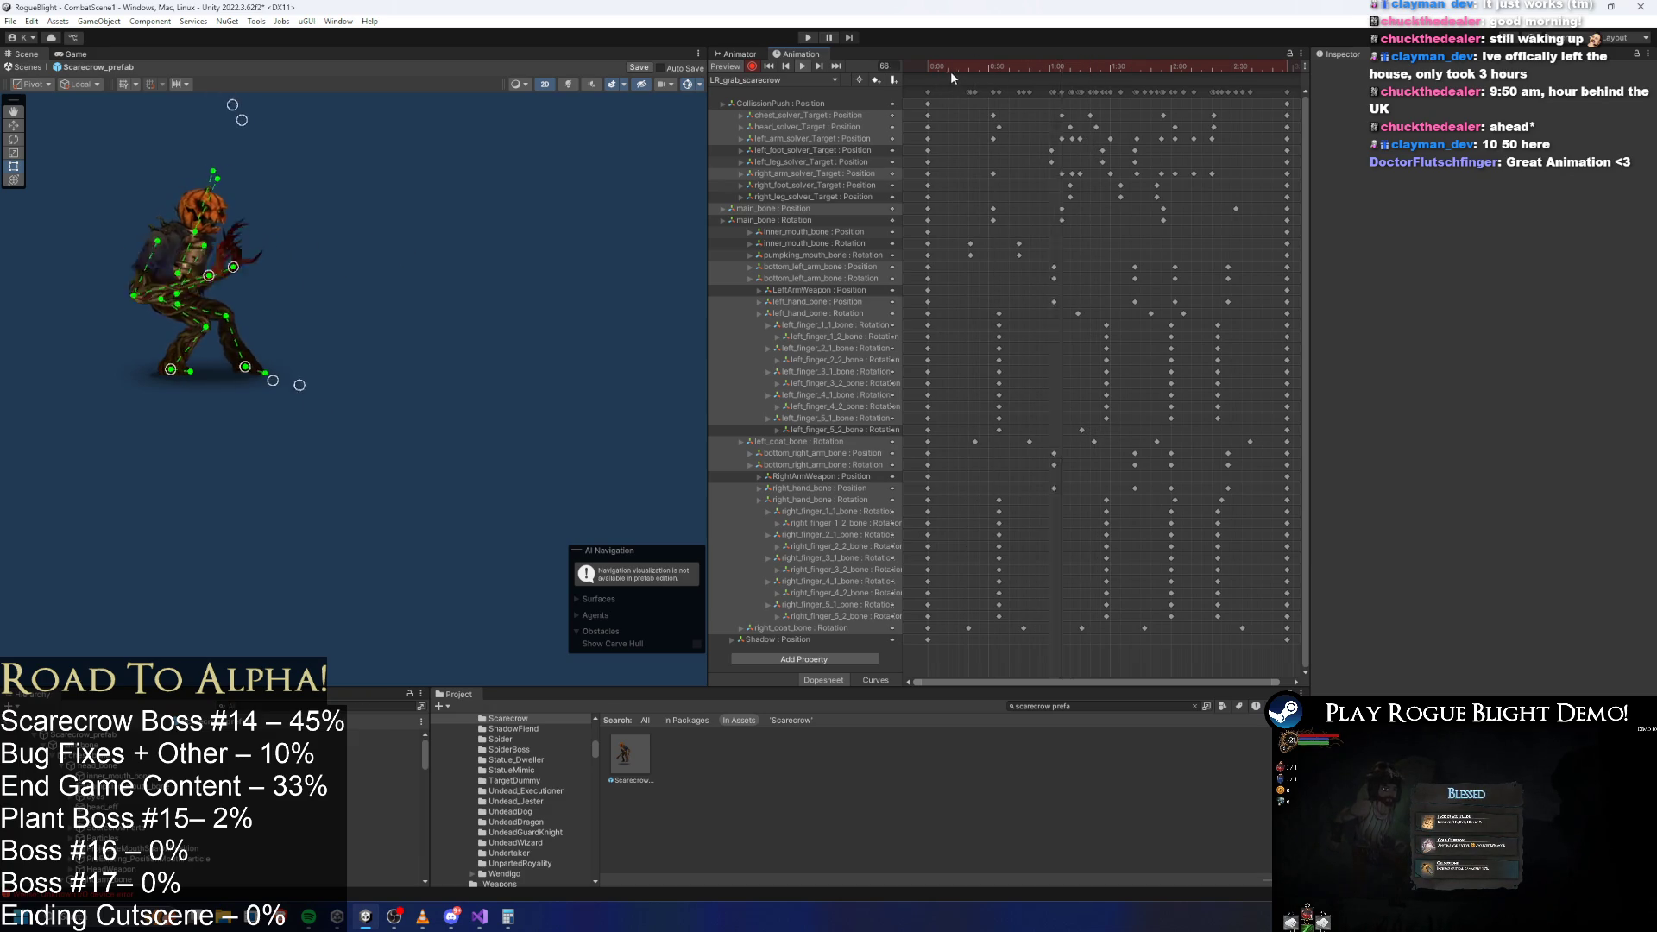
scroll(1109, 164, up, 3)
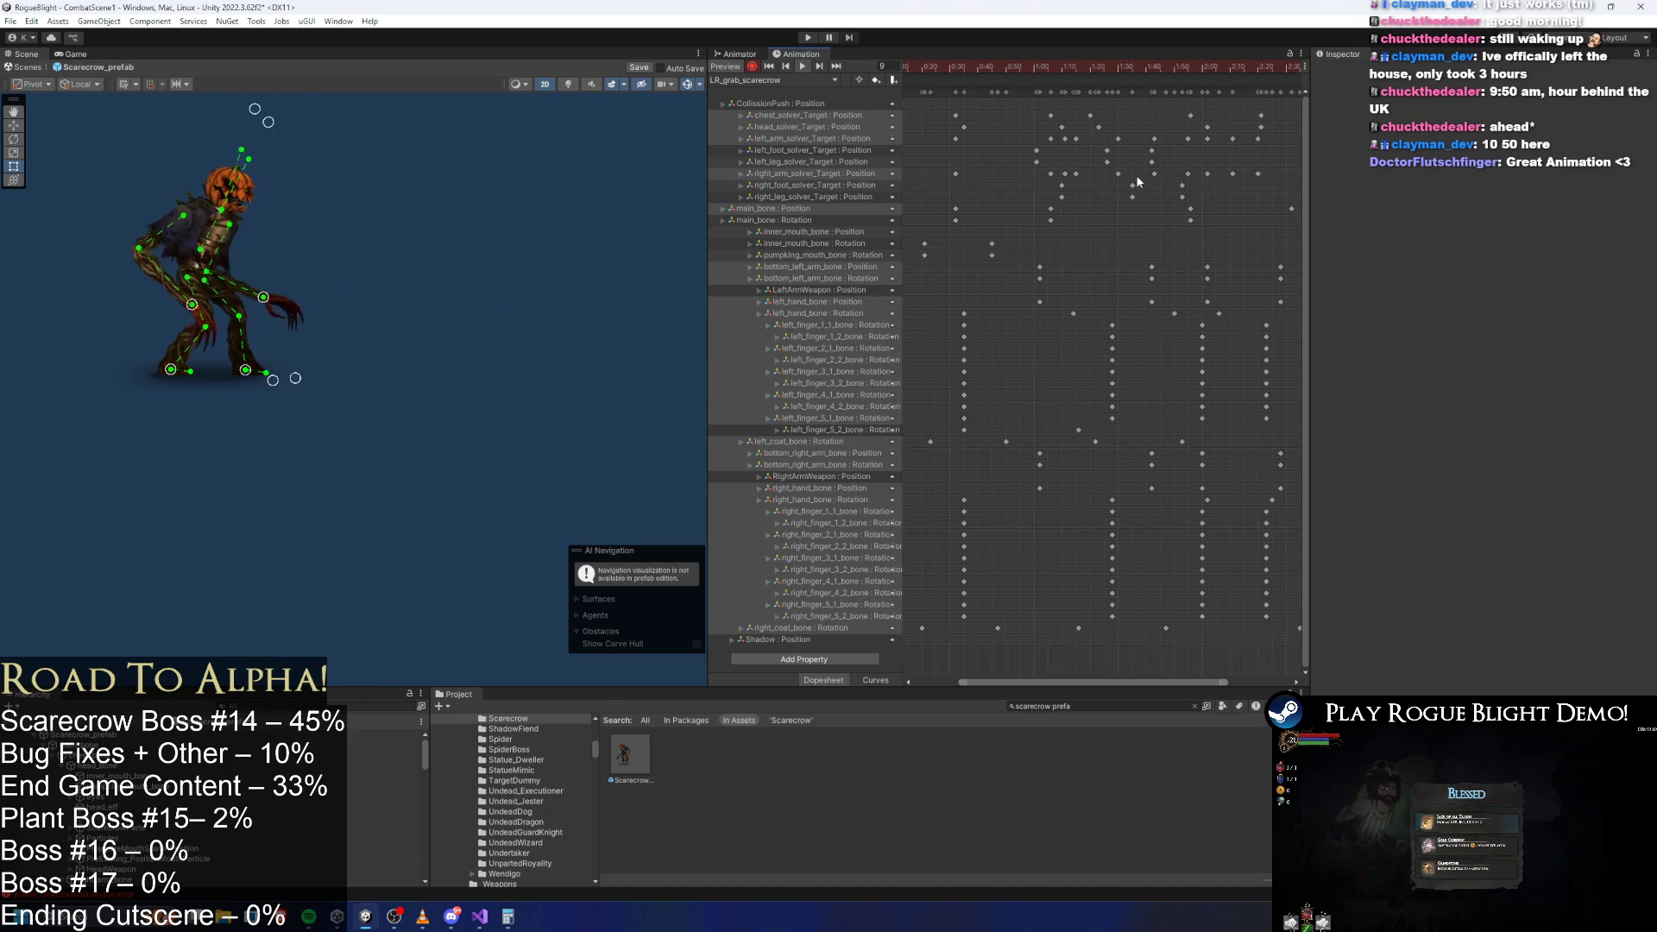
drag(1178, 245, 1148, 304)
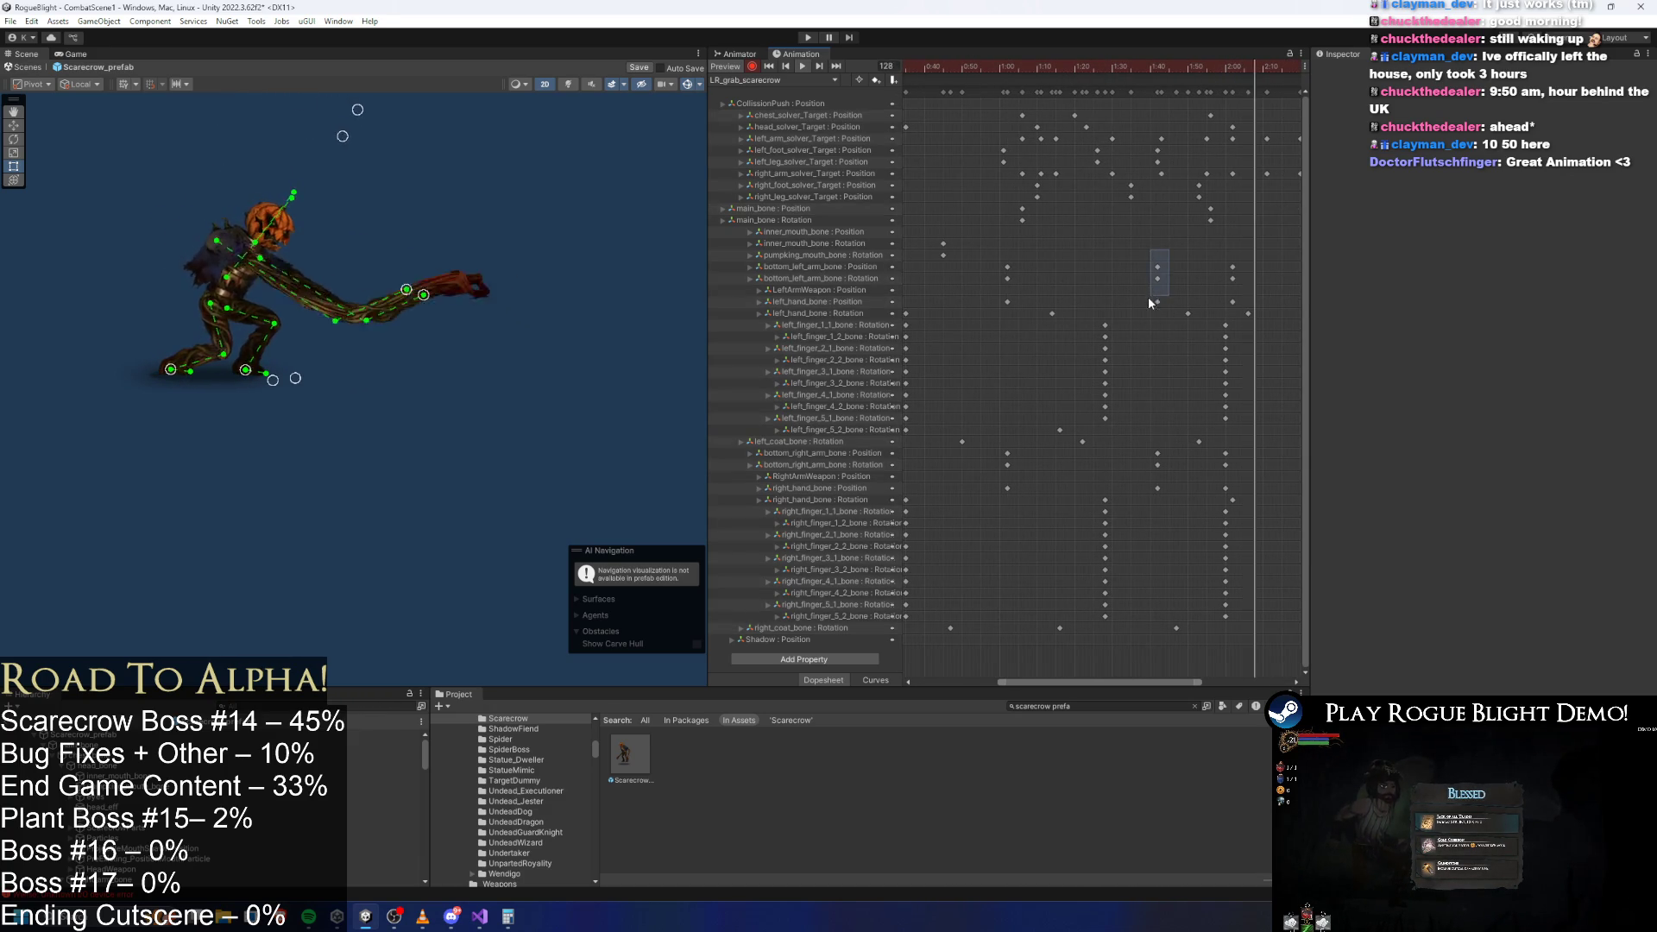
Shift the bottom_right_arm and right_hand_bone Position keys a few frames earlier.
shift+click(1156, 485)
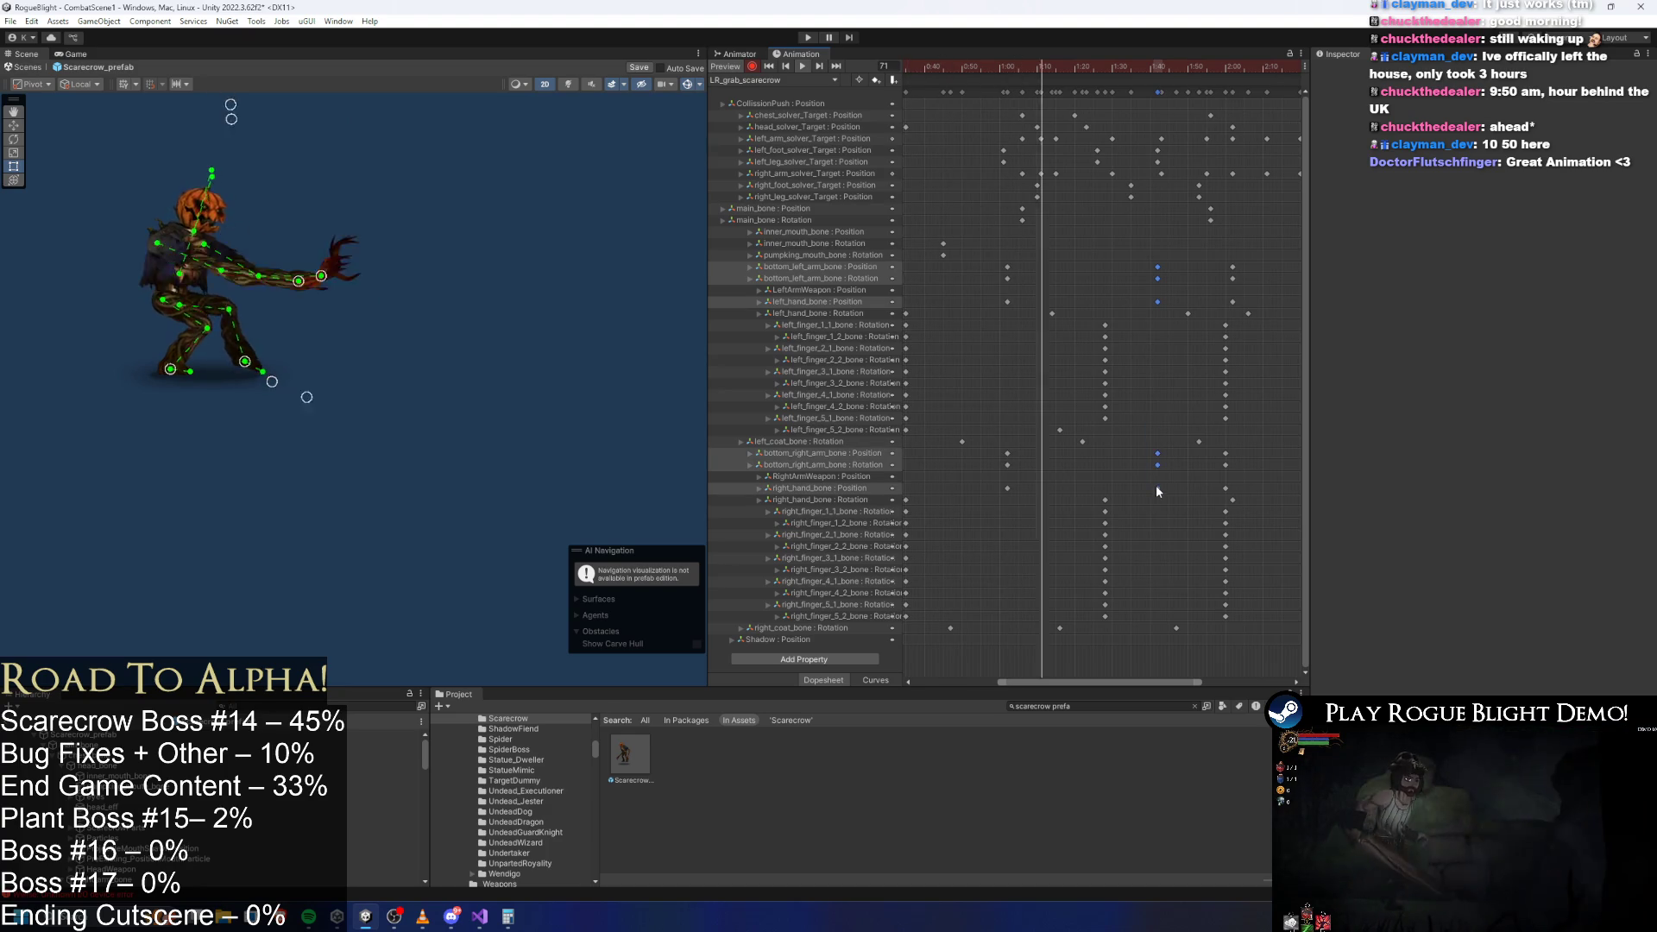
drag(1156, 485, 1123, 485)
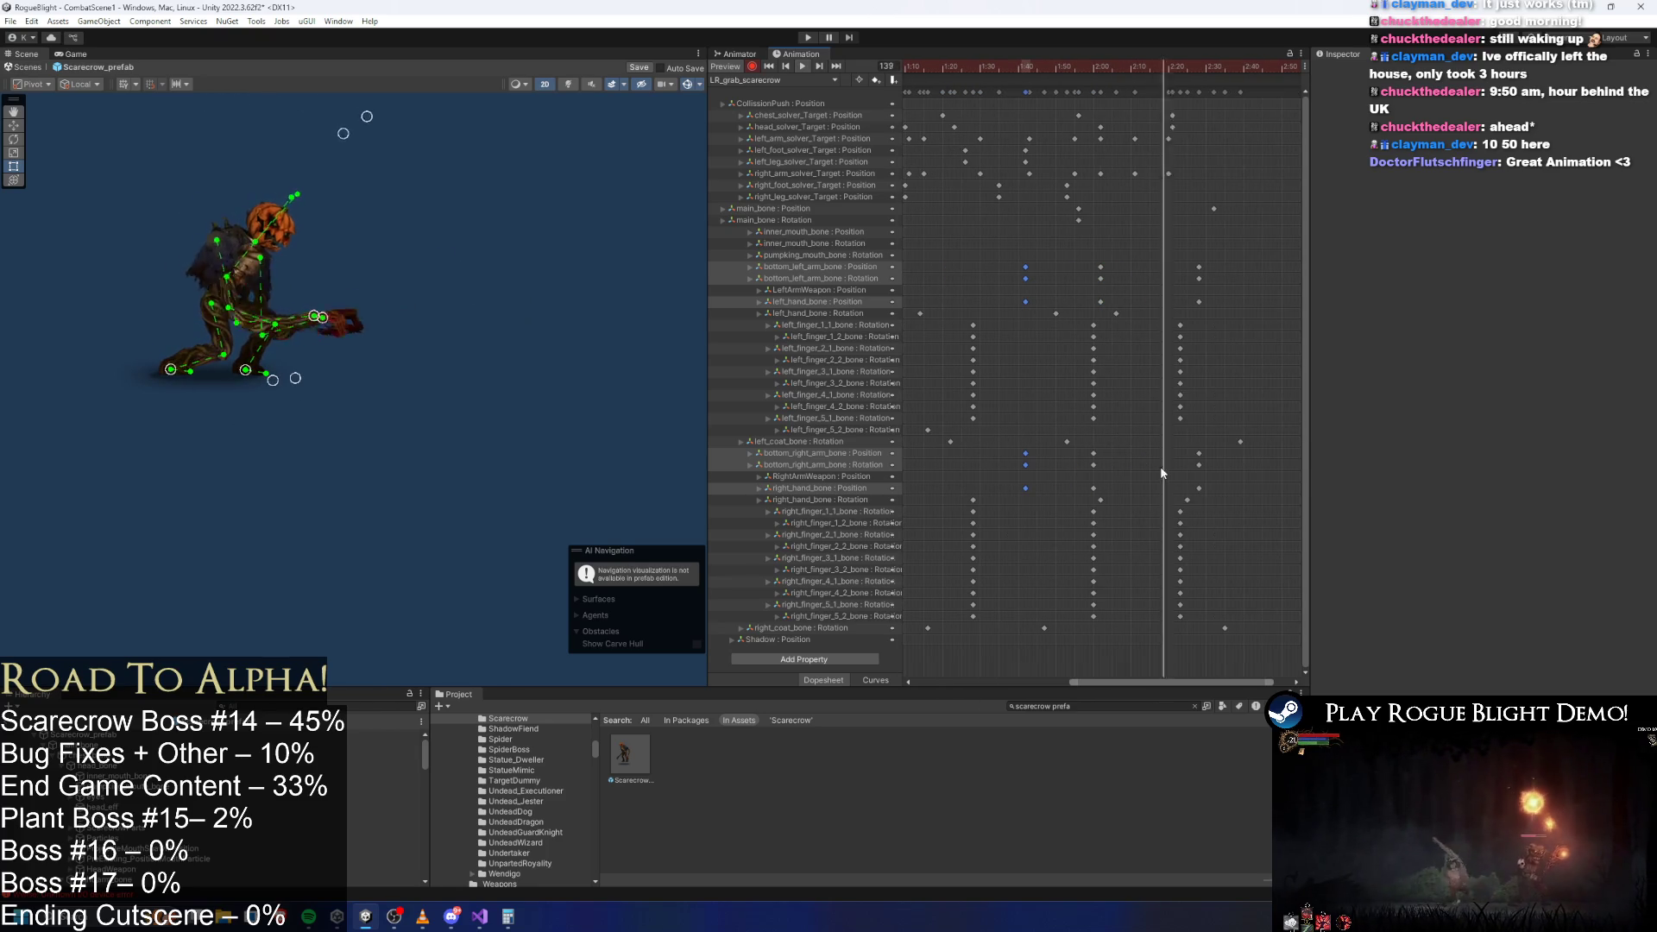
drag(1018, 447, 1208, 493)
mouse_move(1080, 468)
mouse_down()
mouse_move(1129, 469)
mouse_move(1075, 485)
mouse_up()
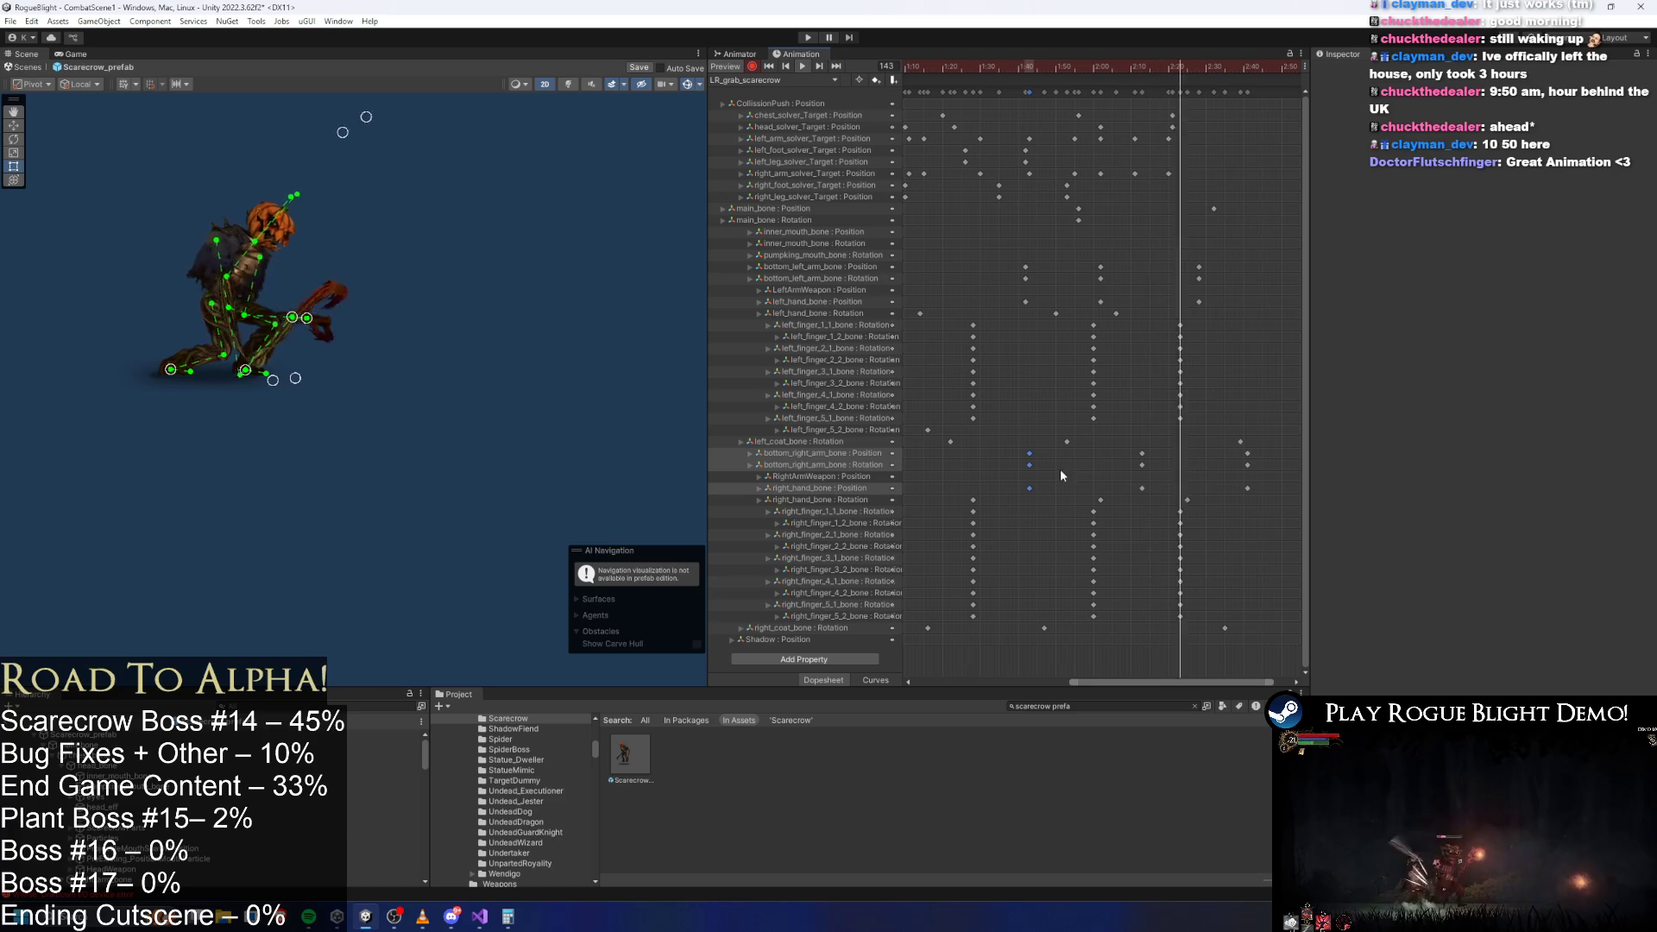
mouse_move(1262, 453)
mouse_down()
mouse_move(1018, 494)
mouse_move(1058, 481)
mouse_up()
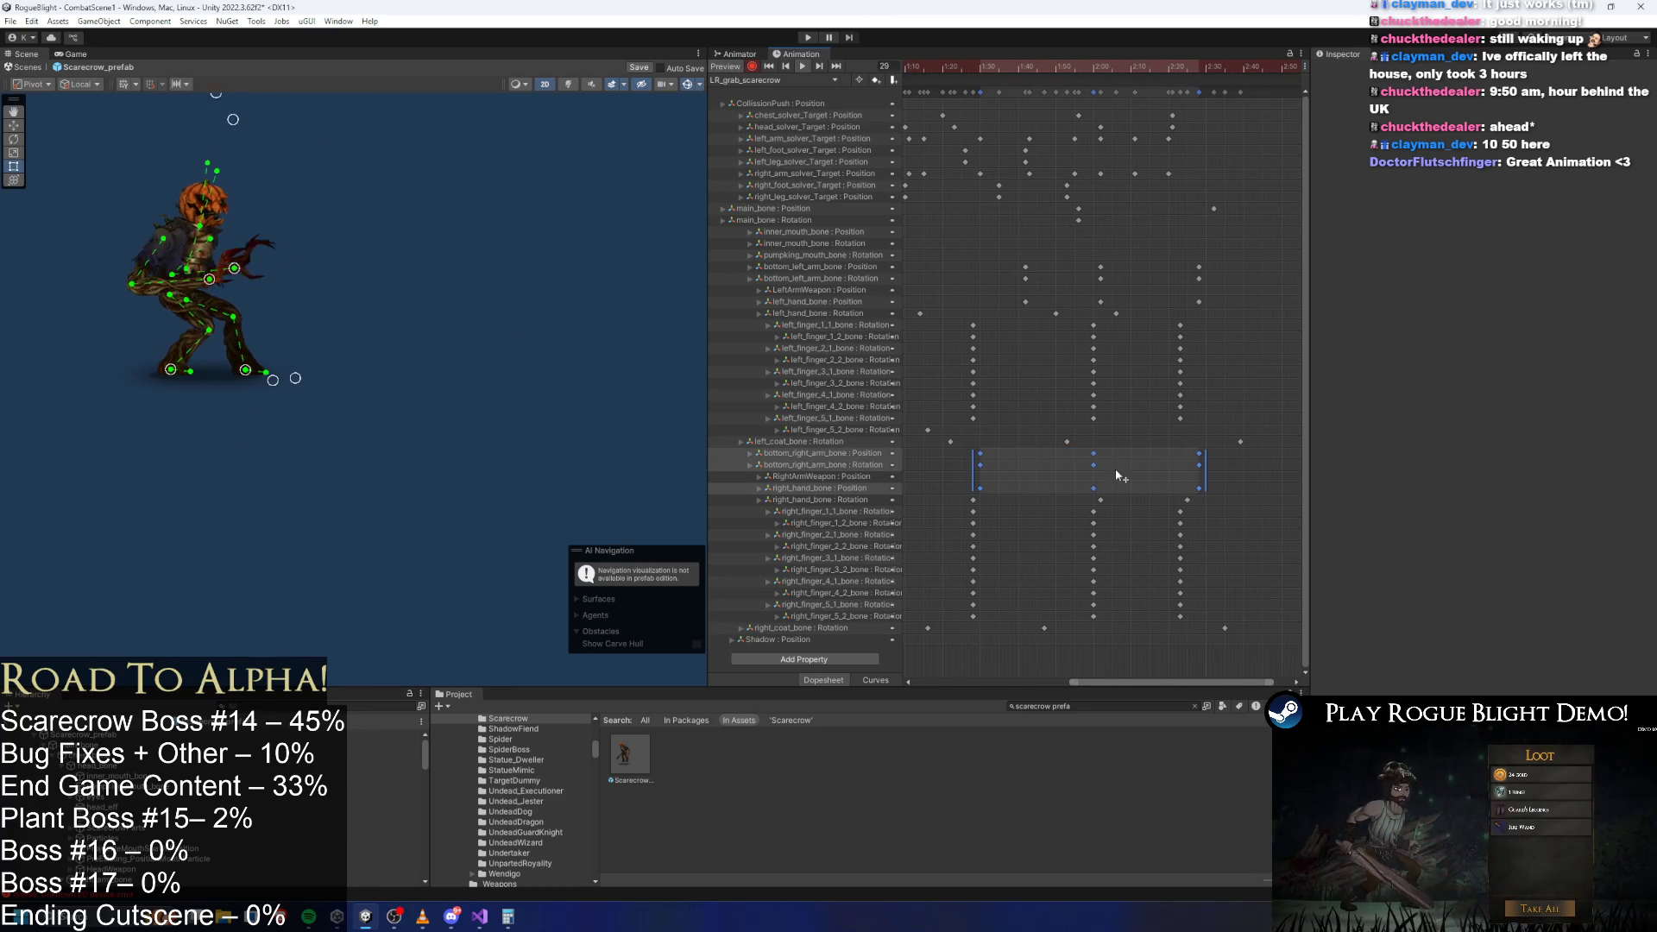
Pull the right arm further out at frame 90, then review poses between frames 42 and 80.
click(981, 70)
drag(359, 290, 400, 286)
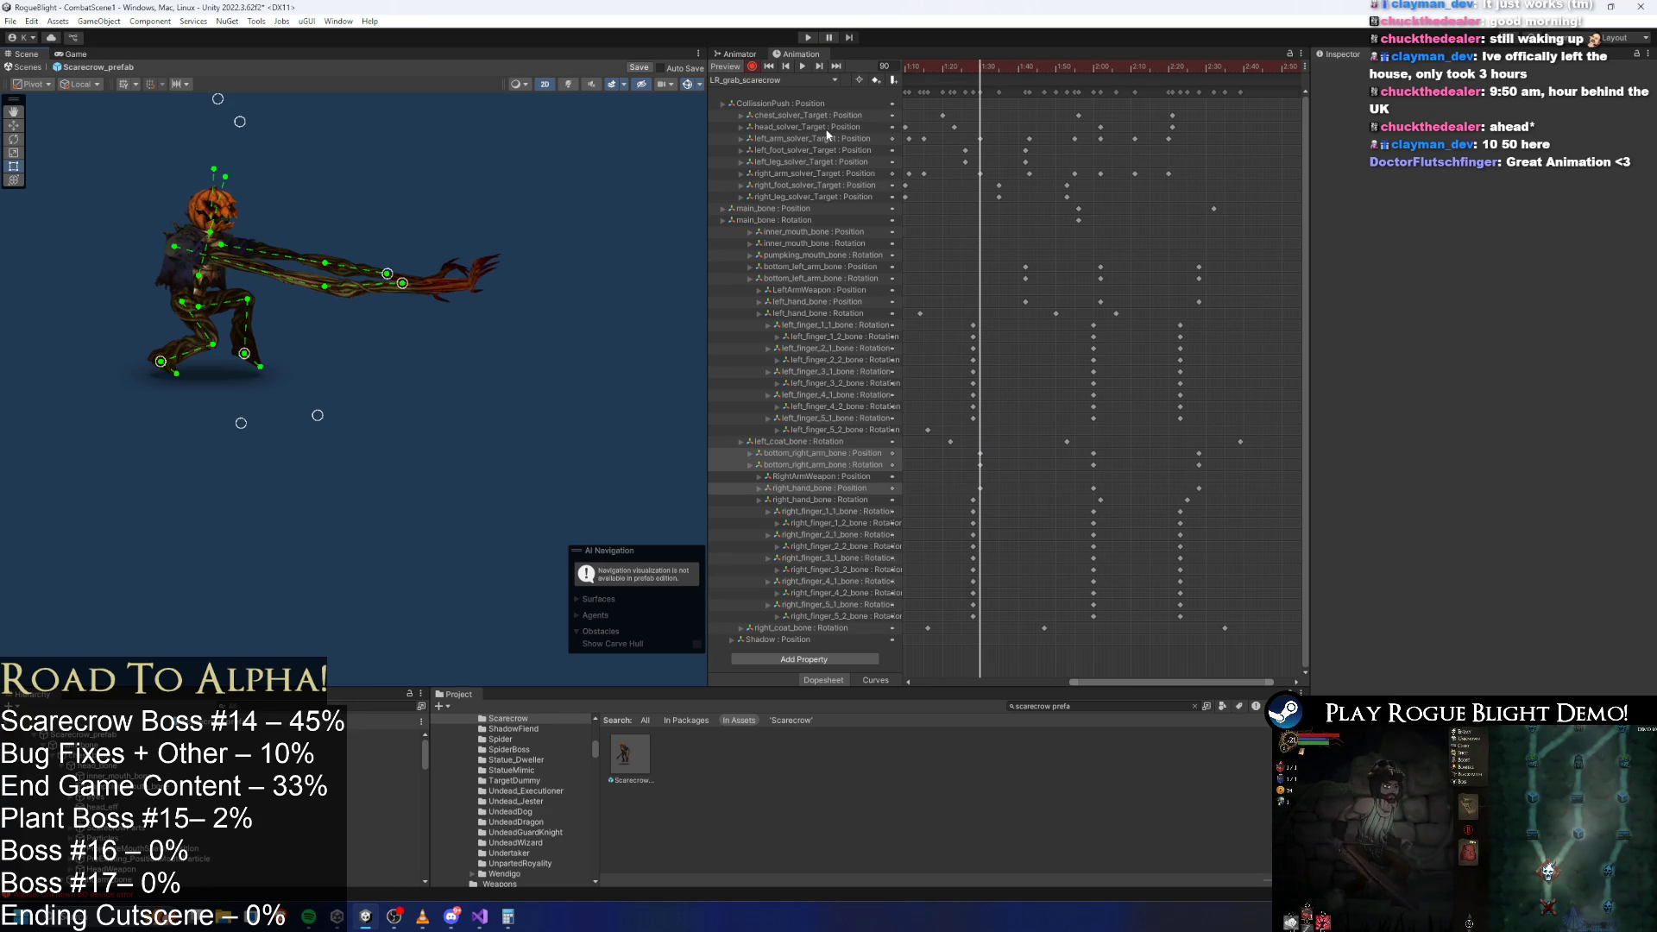
mouse_move(993, 72)
mouse_down()
mouse_move(1045, 69)
mouse_move(801, 59)
mouse_up()
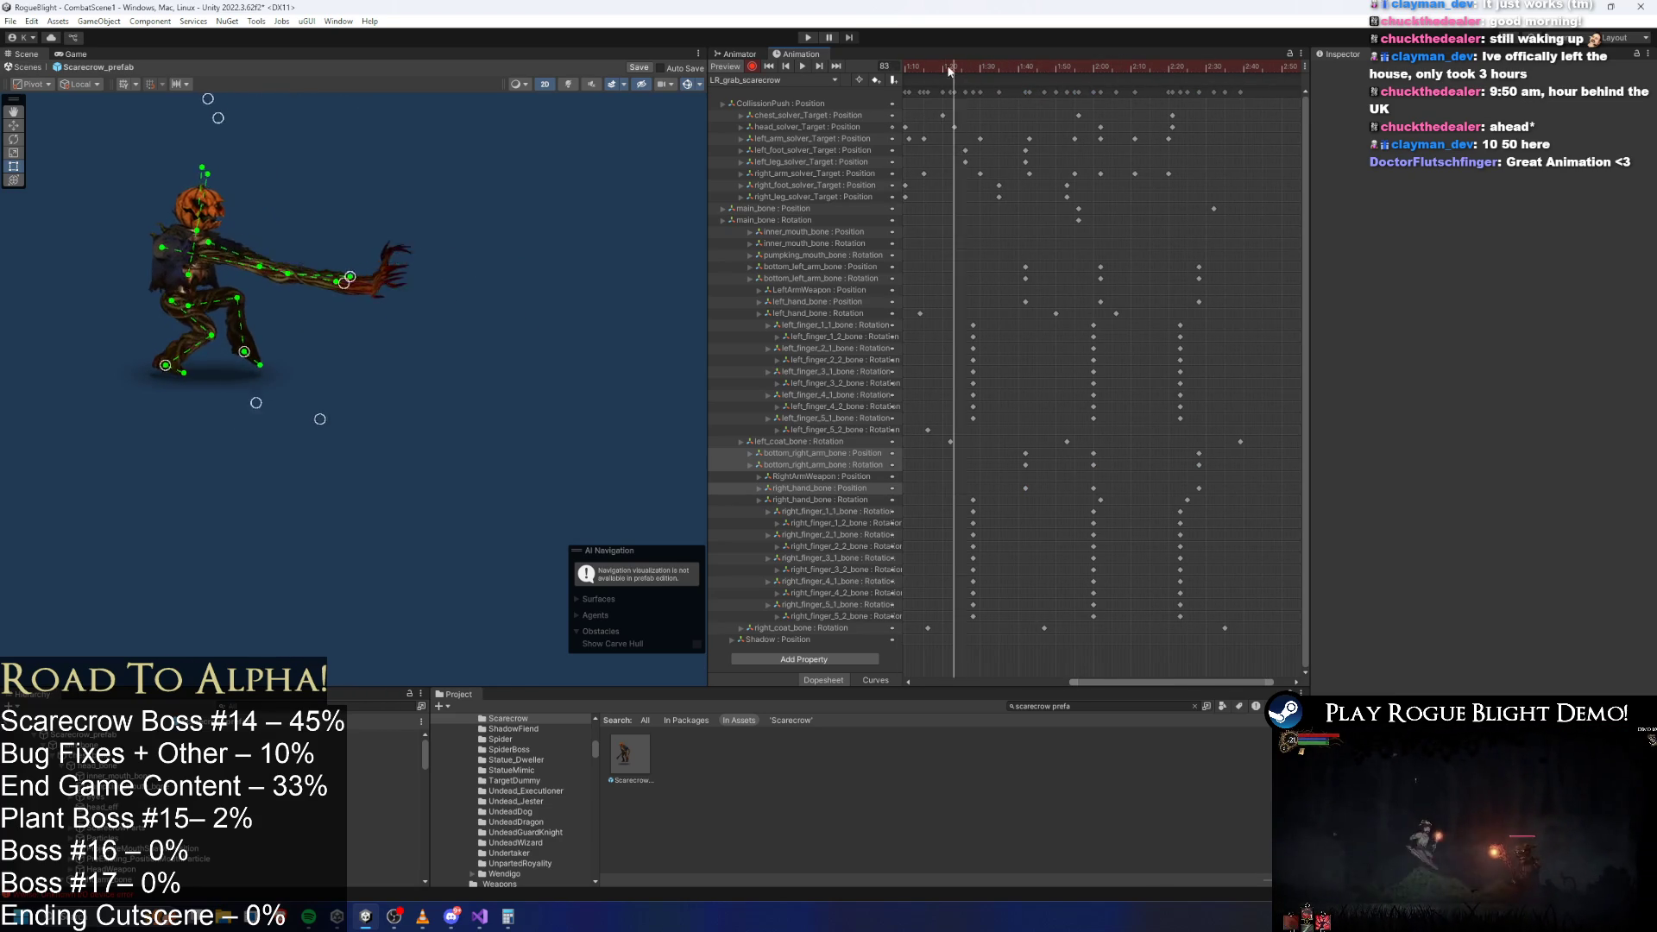
drag(898, 67, 987, 81)
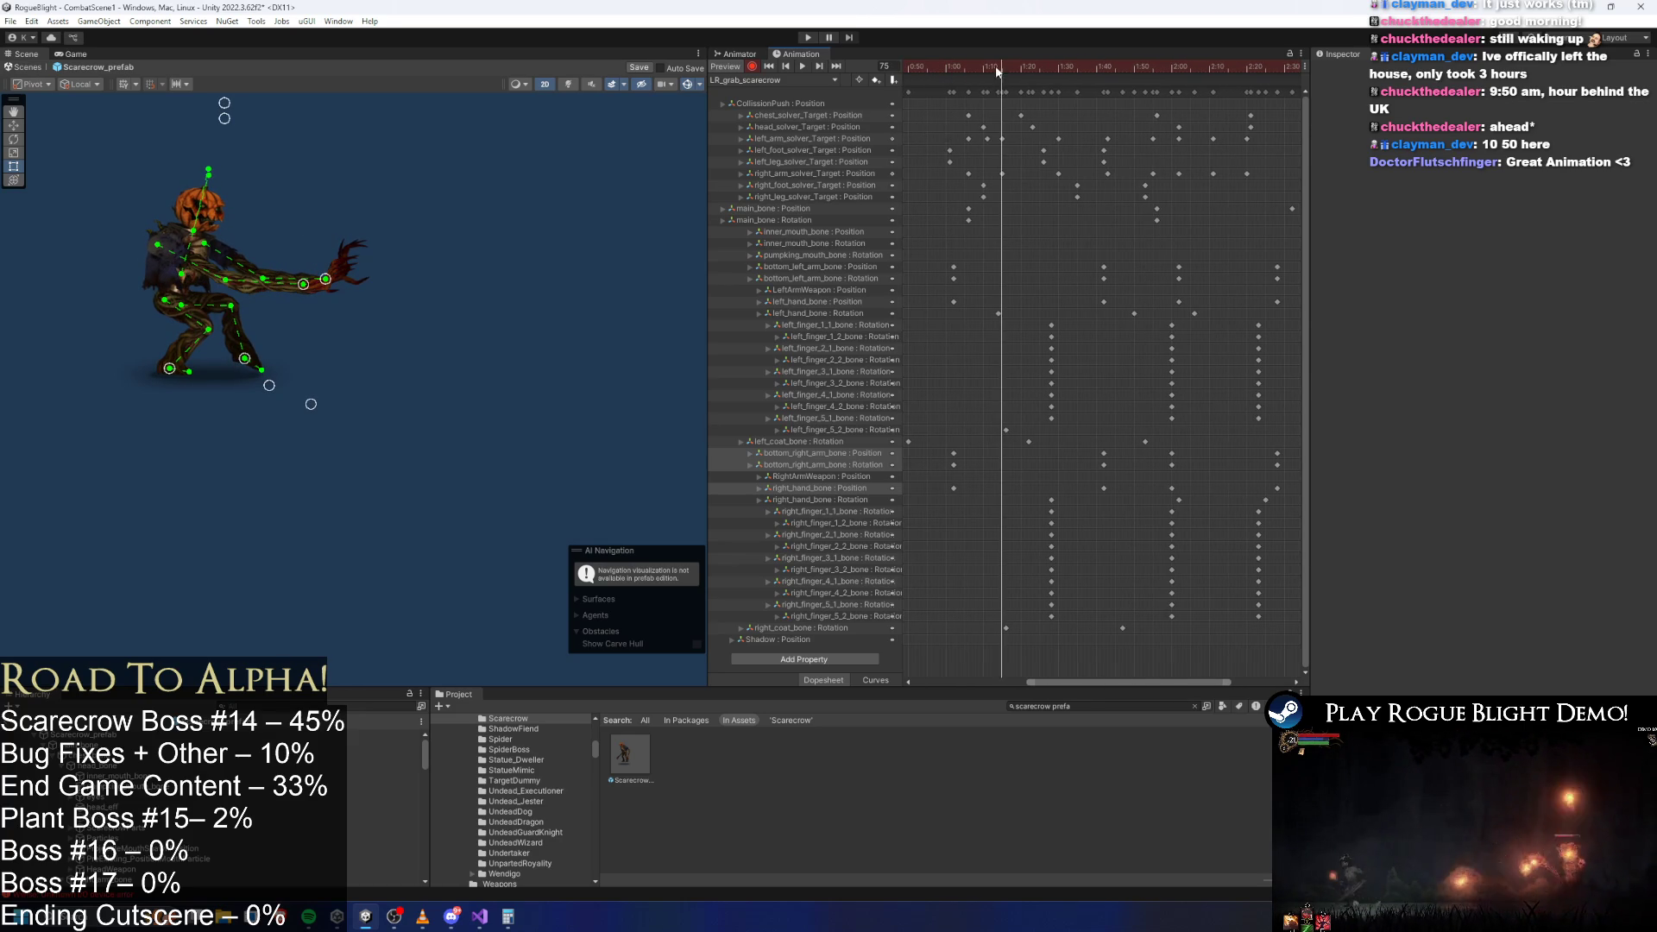
click(990, 67)
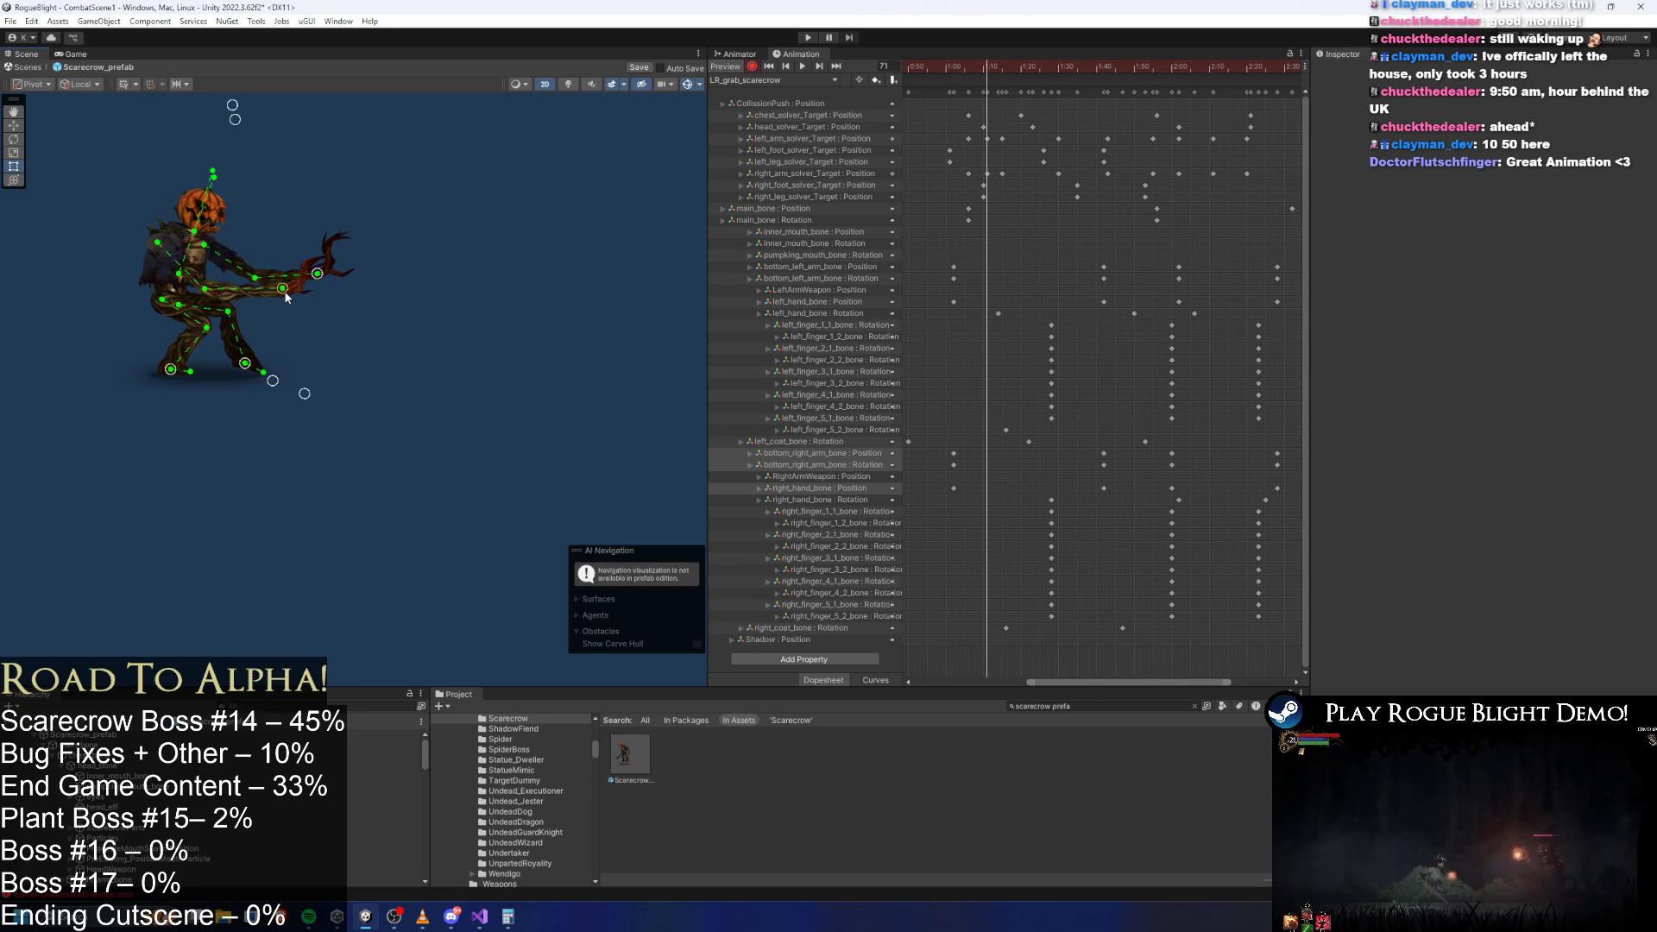
drag(956, 65, 1000, 76)
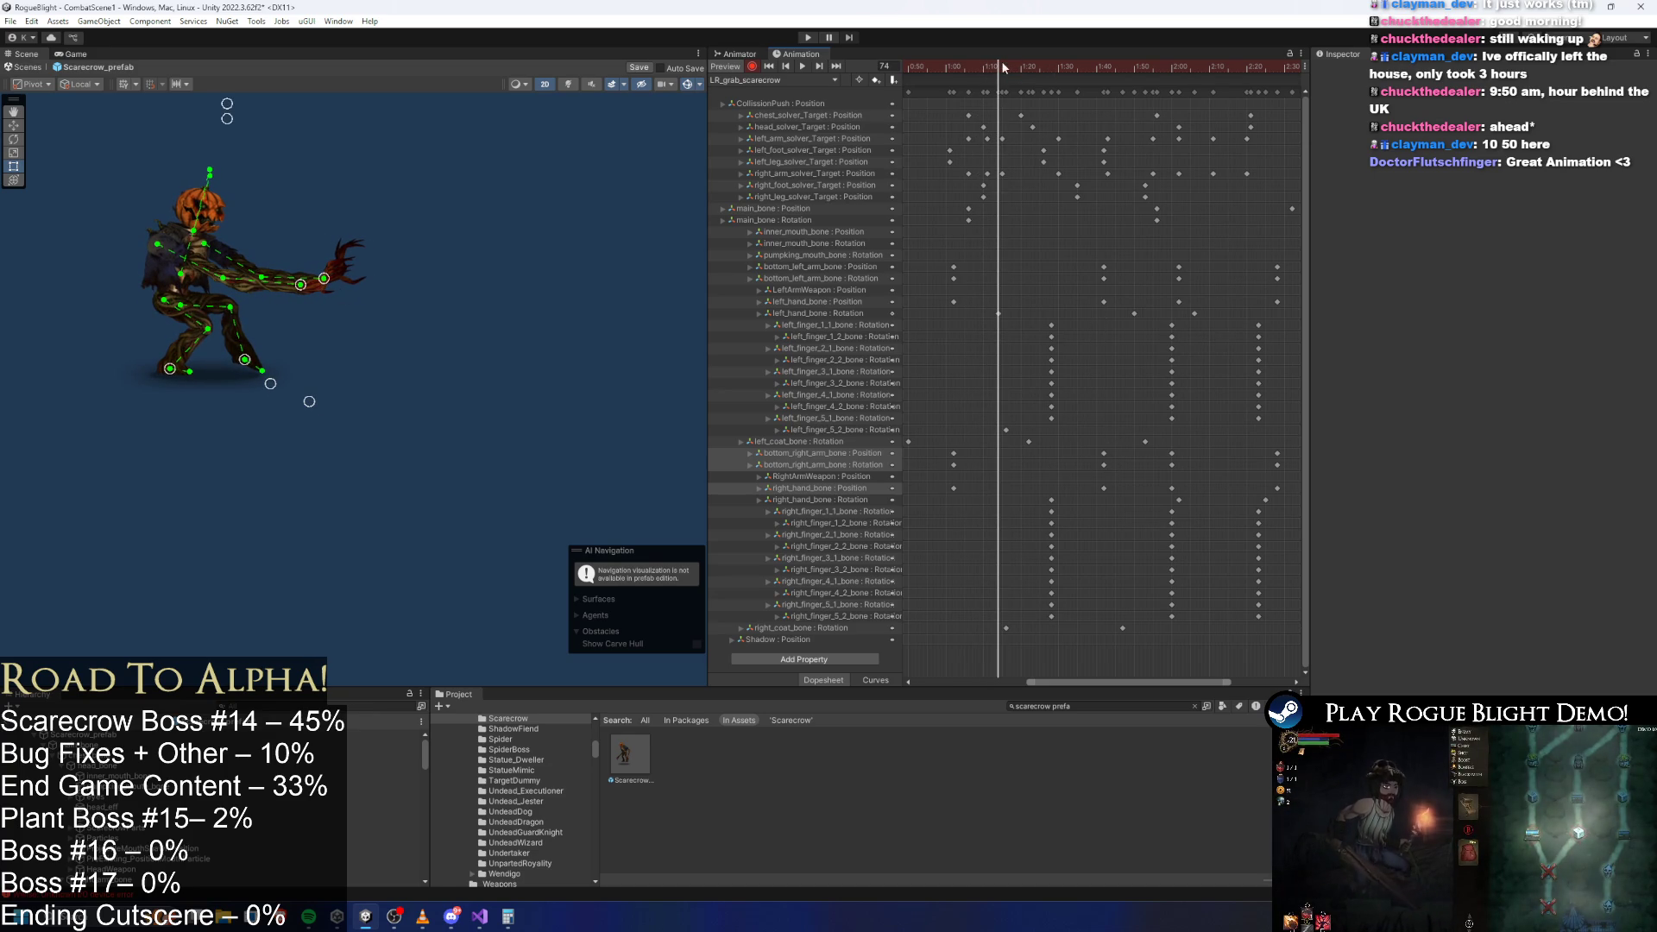
drag(1003, 68, 1023, 68)
Move the earlier right arm and right hand keys earlier and play the grab to check timing.
drag(1111, 445, 1104, 490)
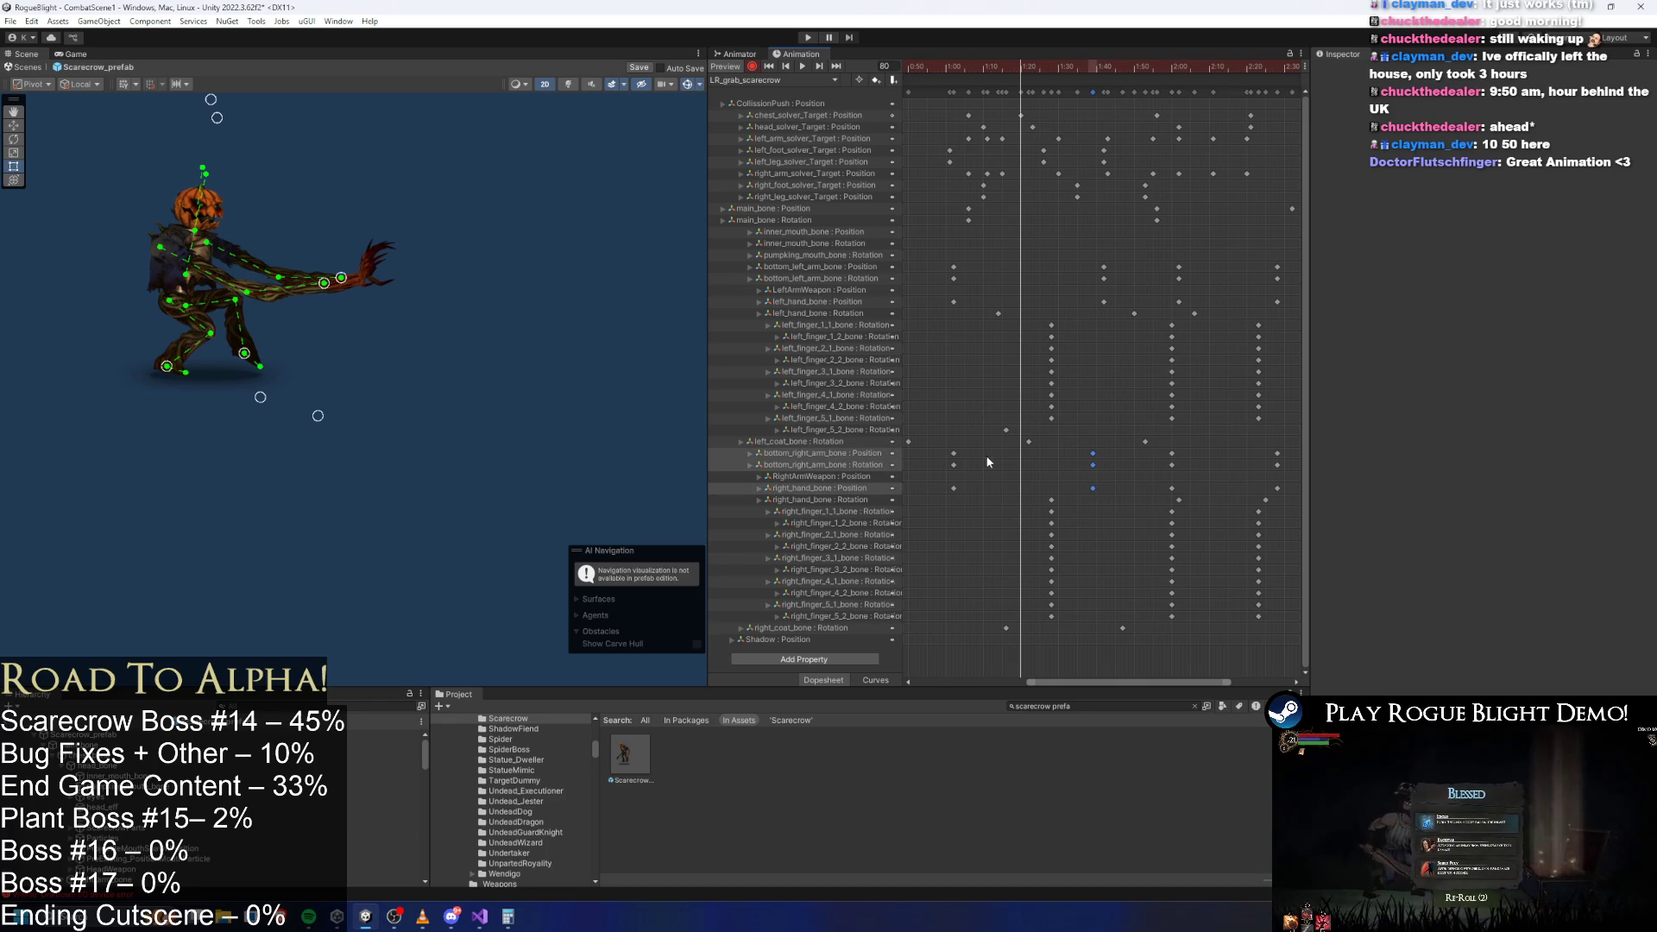
click(954, 488)
mouse_move(963, 445)
mouse_down()
mouse_move(946, 503)
mouse_move(904, 497)
mouse_up()
drag(923, 66, 987, 68)
key(space)
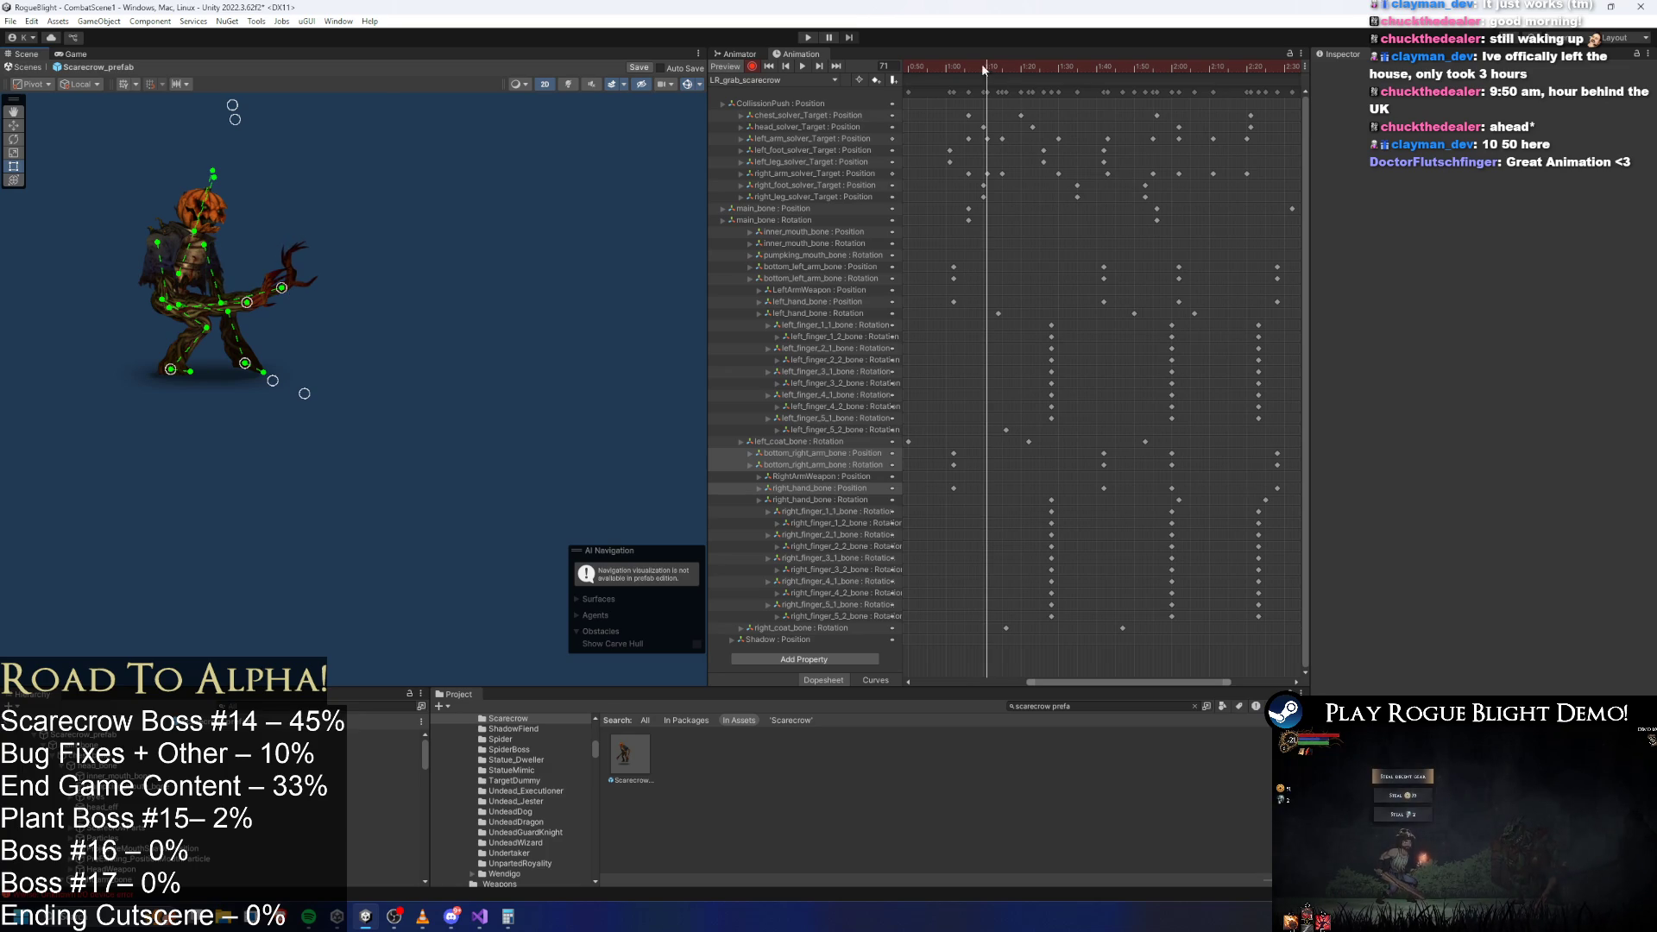
Move the arm solver keys a few frames earlier and replay the grab.
mouse_move(984, 69)
mouse_down()
mouse_move(1002, 67)
mouse_move(908, 69)
mouse_up()
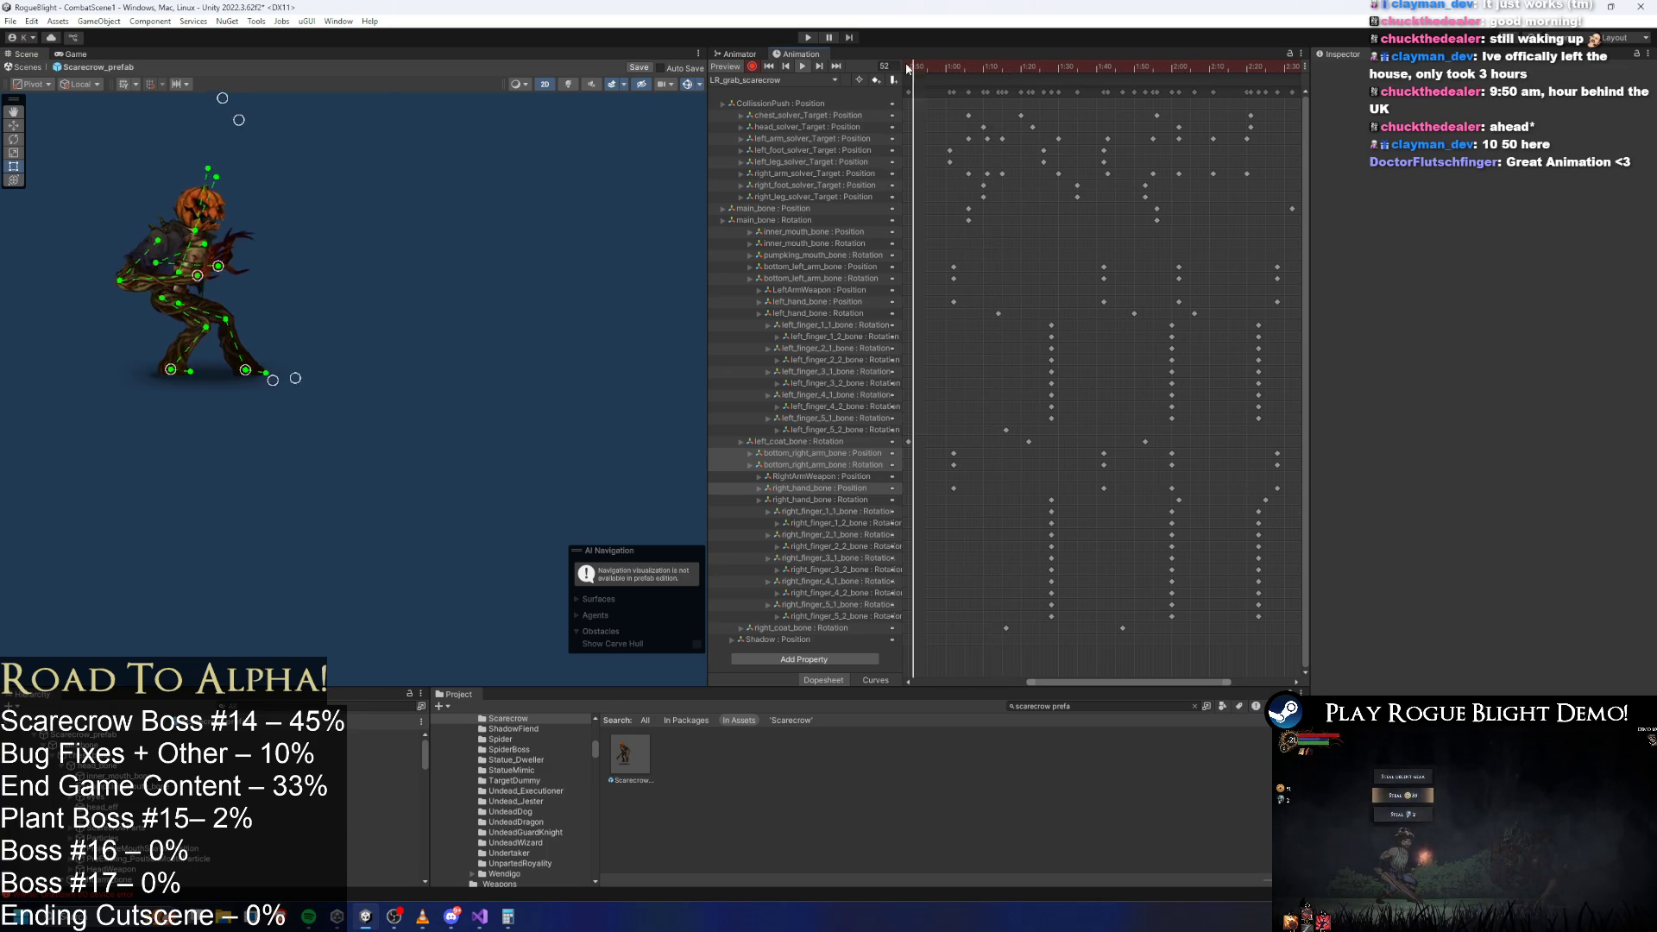
key(space)
mouse_move(1012, 122)
mouse_down()
mouse_move(1006, 185)
mouse_move(1028, 166)
mouse_up()
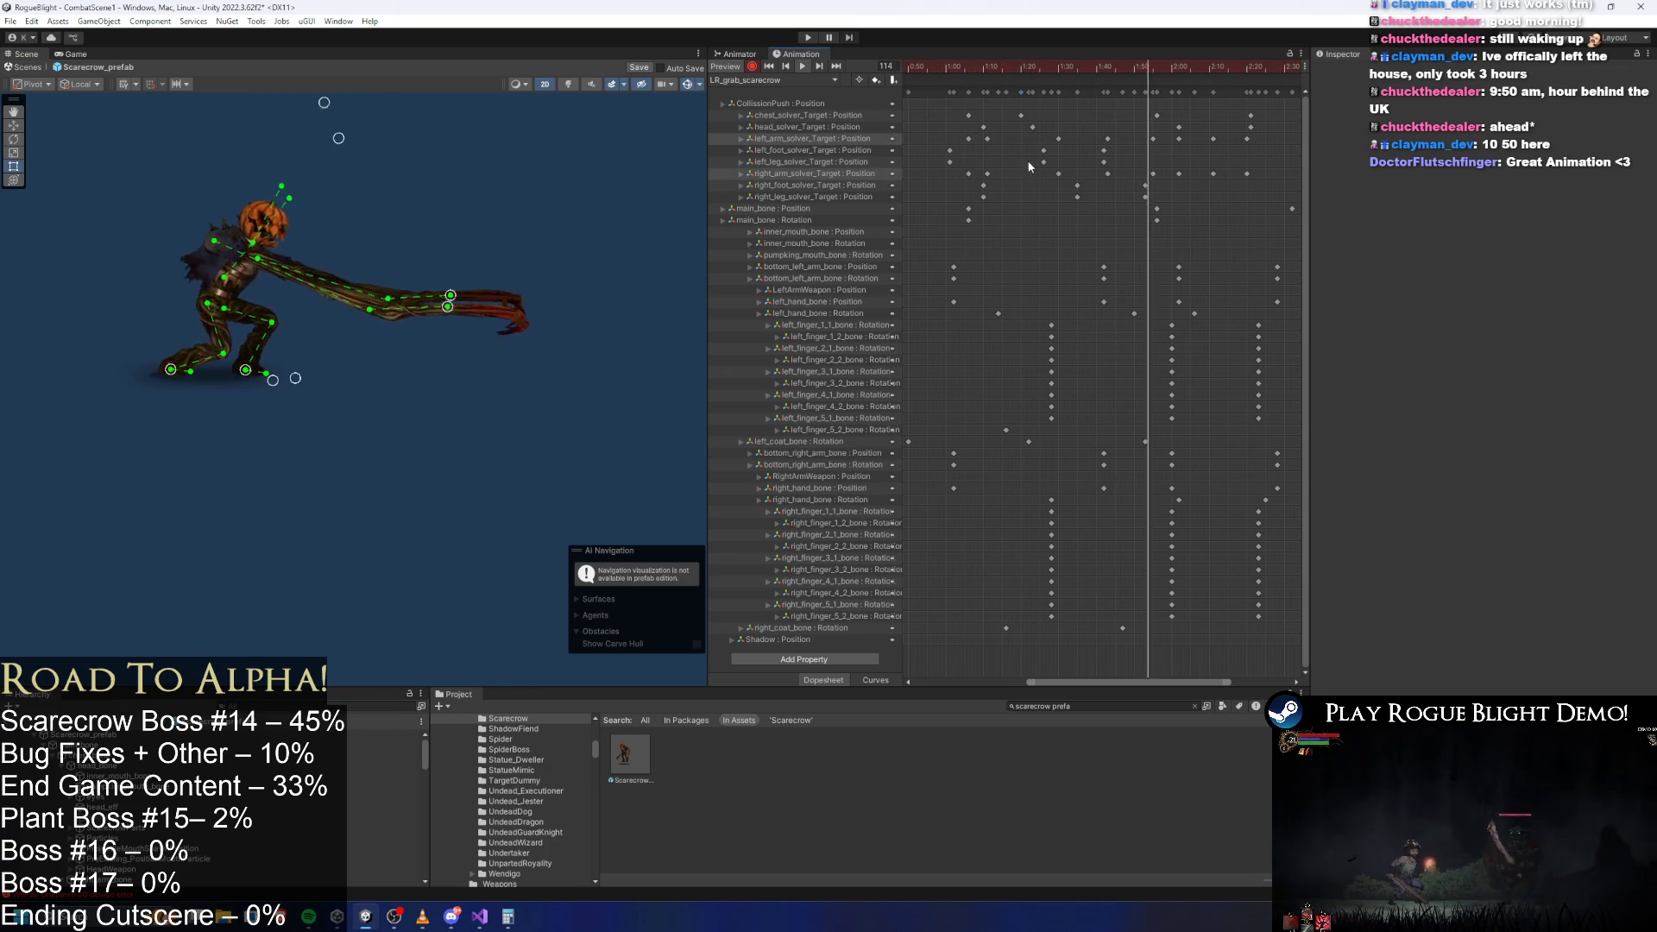
drag(945, 58, 1043, 79)
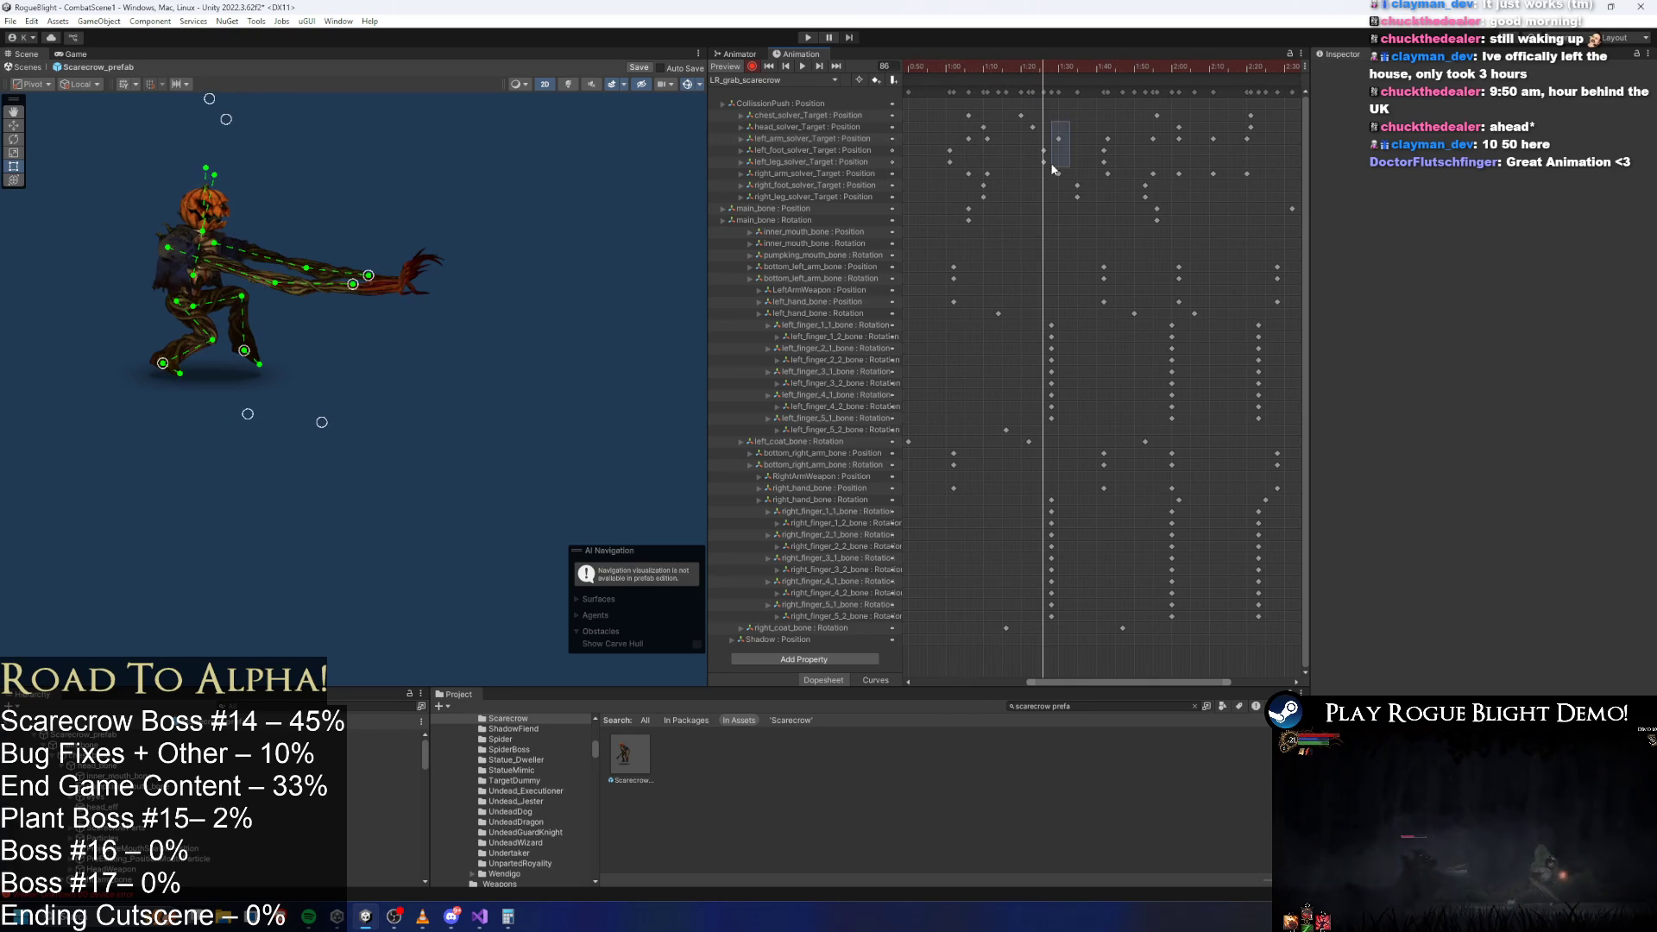
mouse_move(1051, 168)
mouse_down()
mouse_move(1023, 173)
mouse_move(1068, 173)
mouse_up()
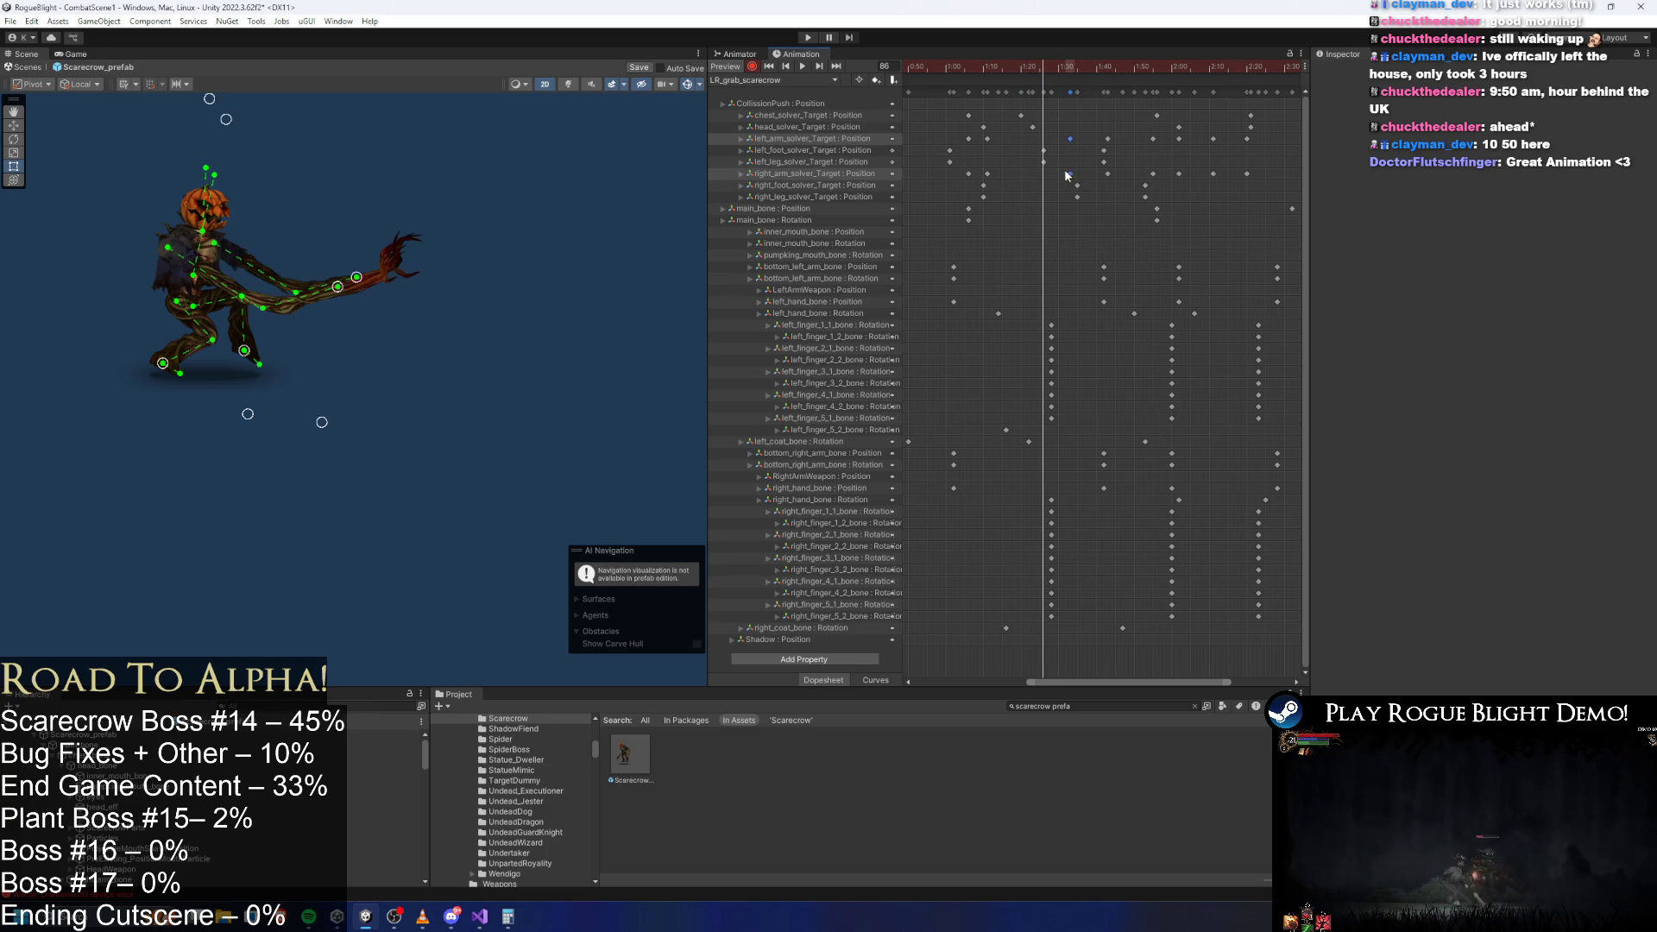
key(space)
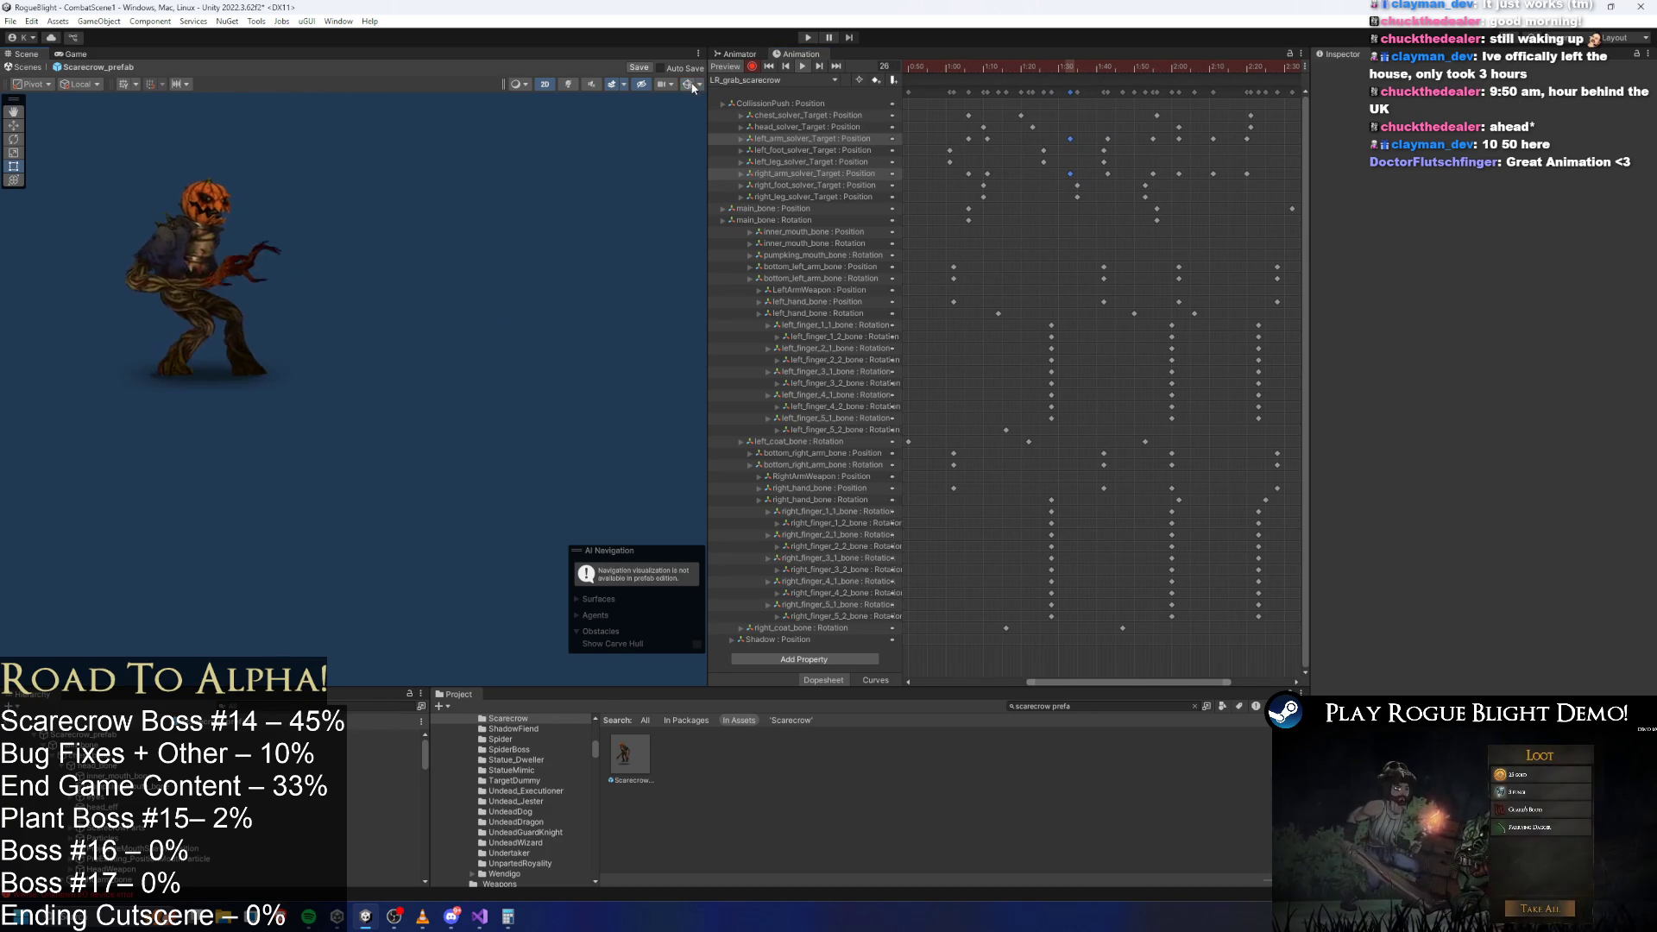
Raise the scarecrow's left claw at frame 77 and replay the animation.
click(985, 67)
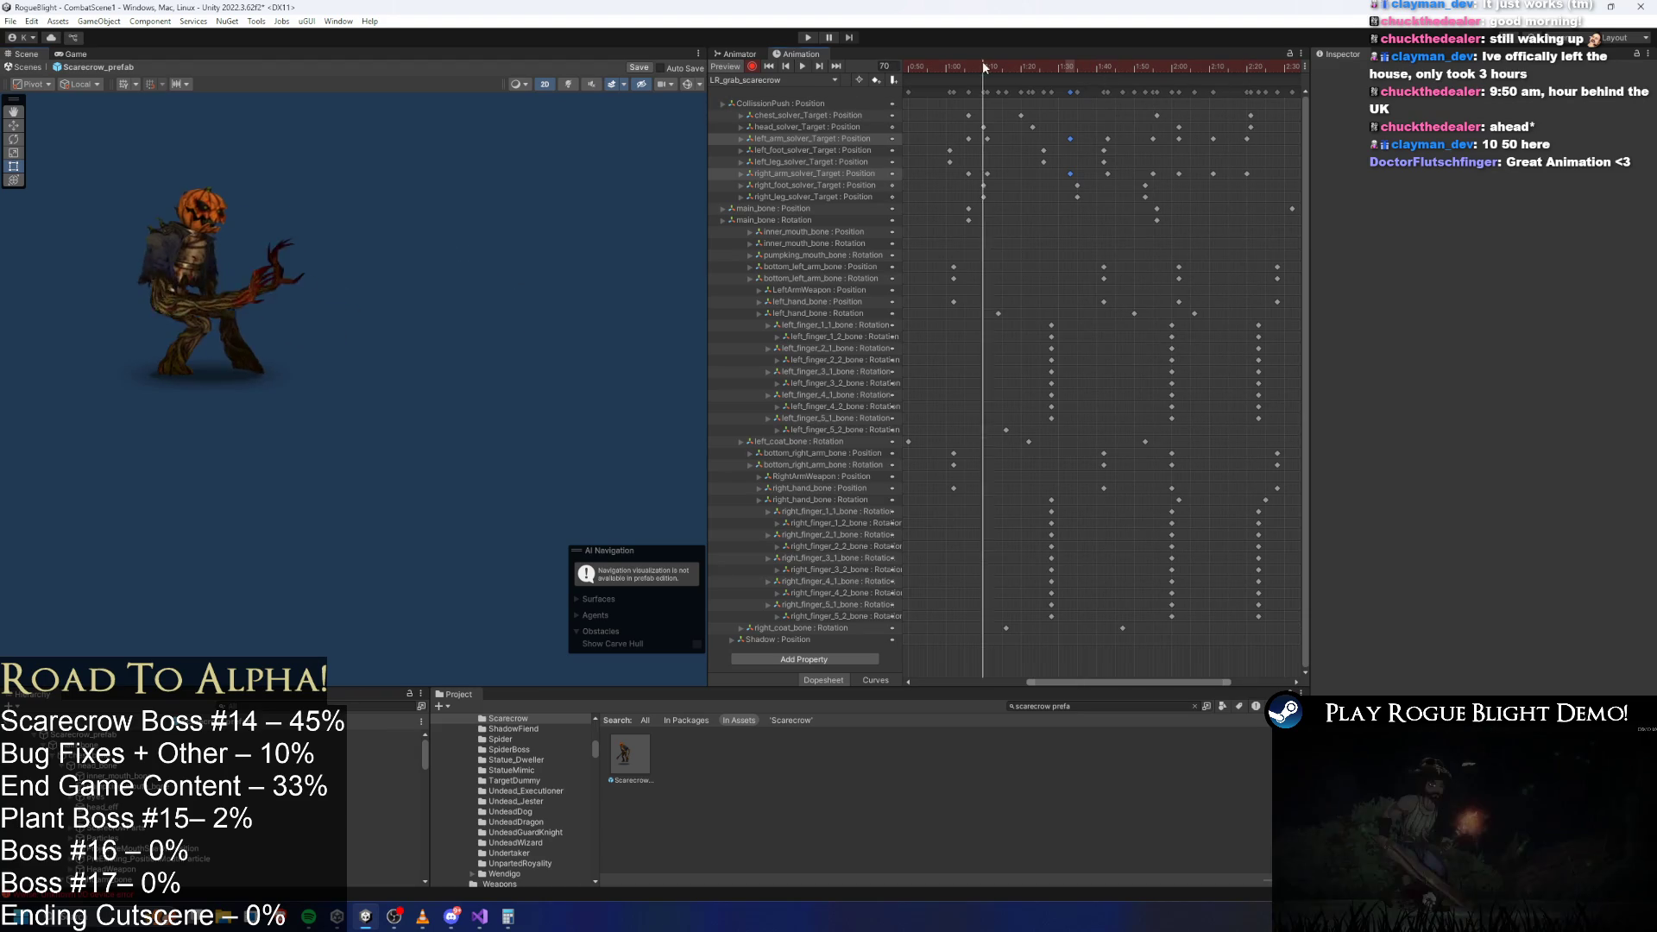
drag(1007, 66, 1010, 68)
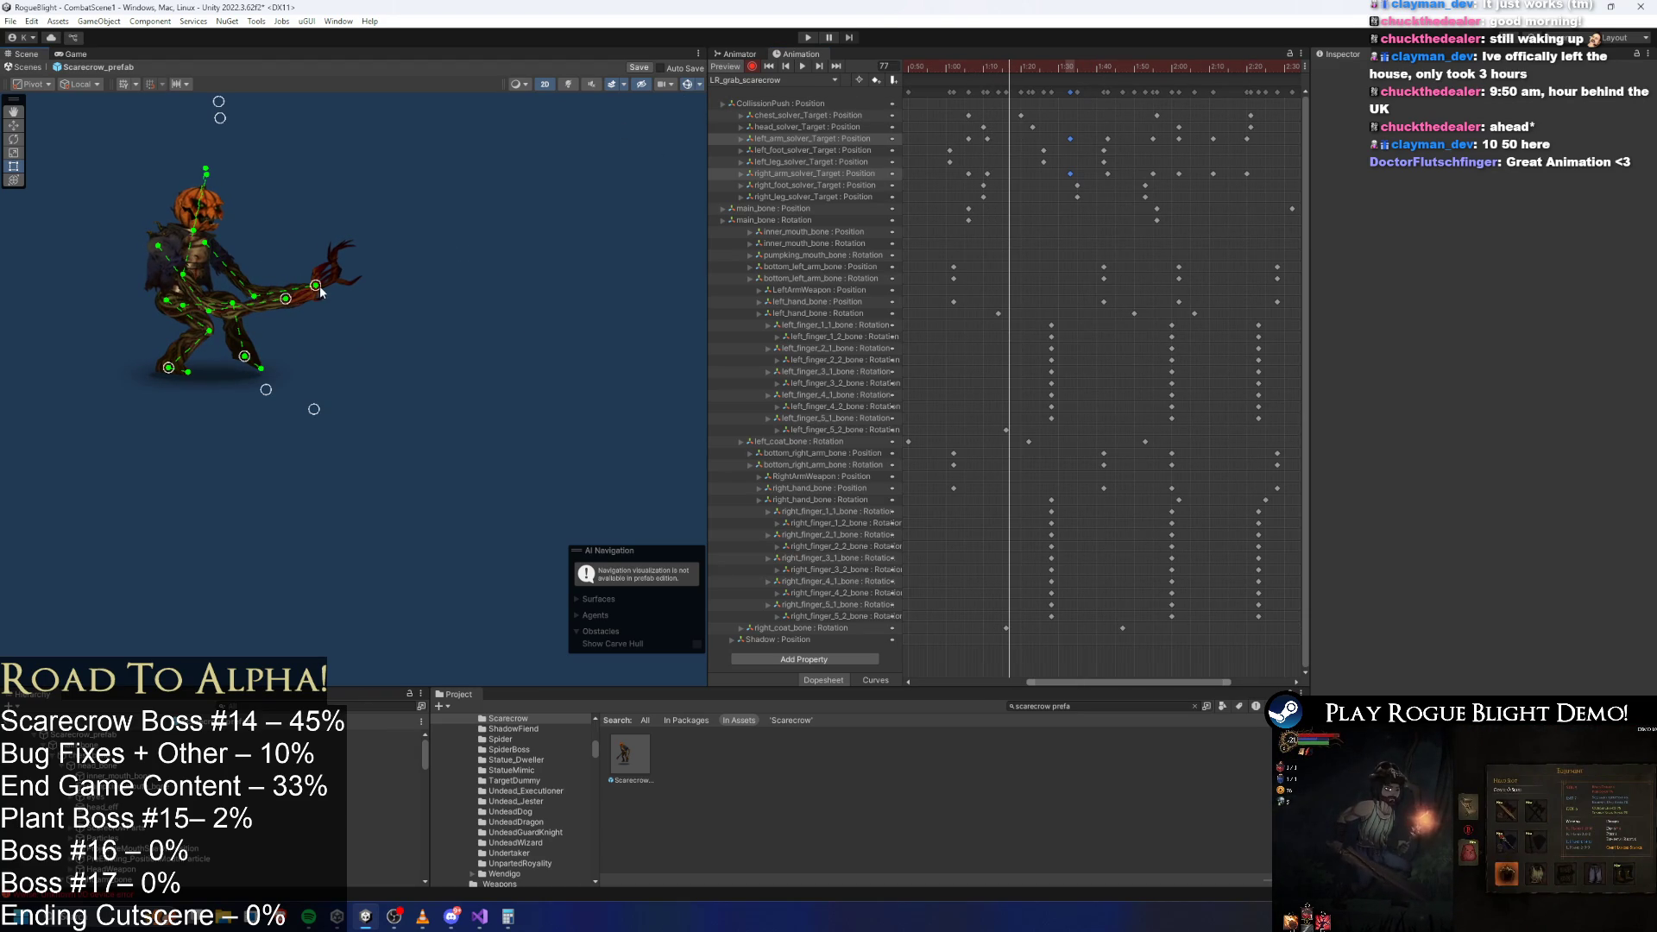
mouse_move(339, 287)
mouse_down()
mouse_move(334, 270)
mouse_move(312, 286)
mouse_up()
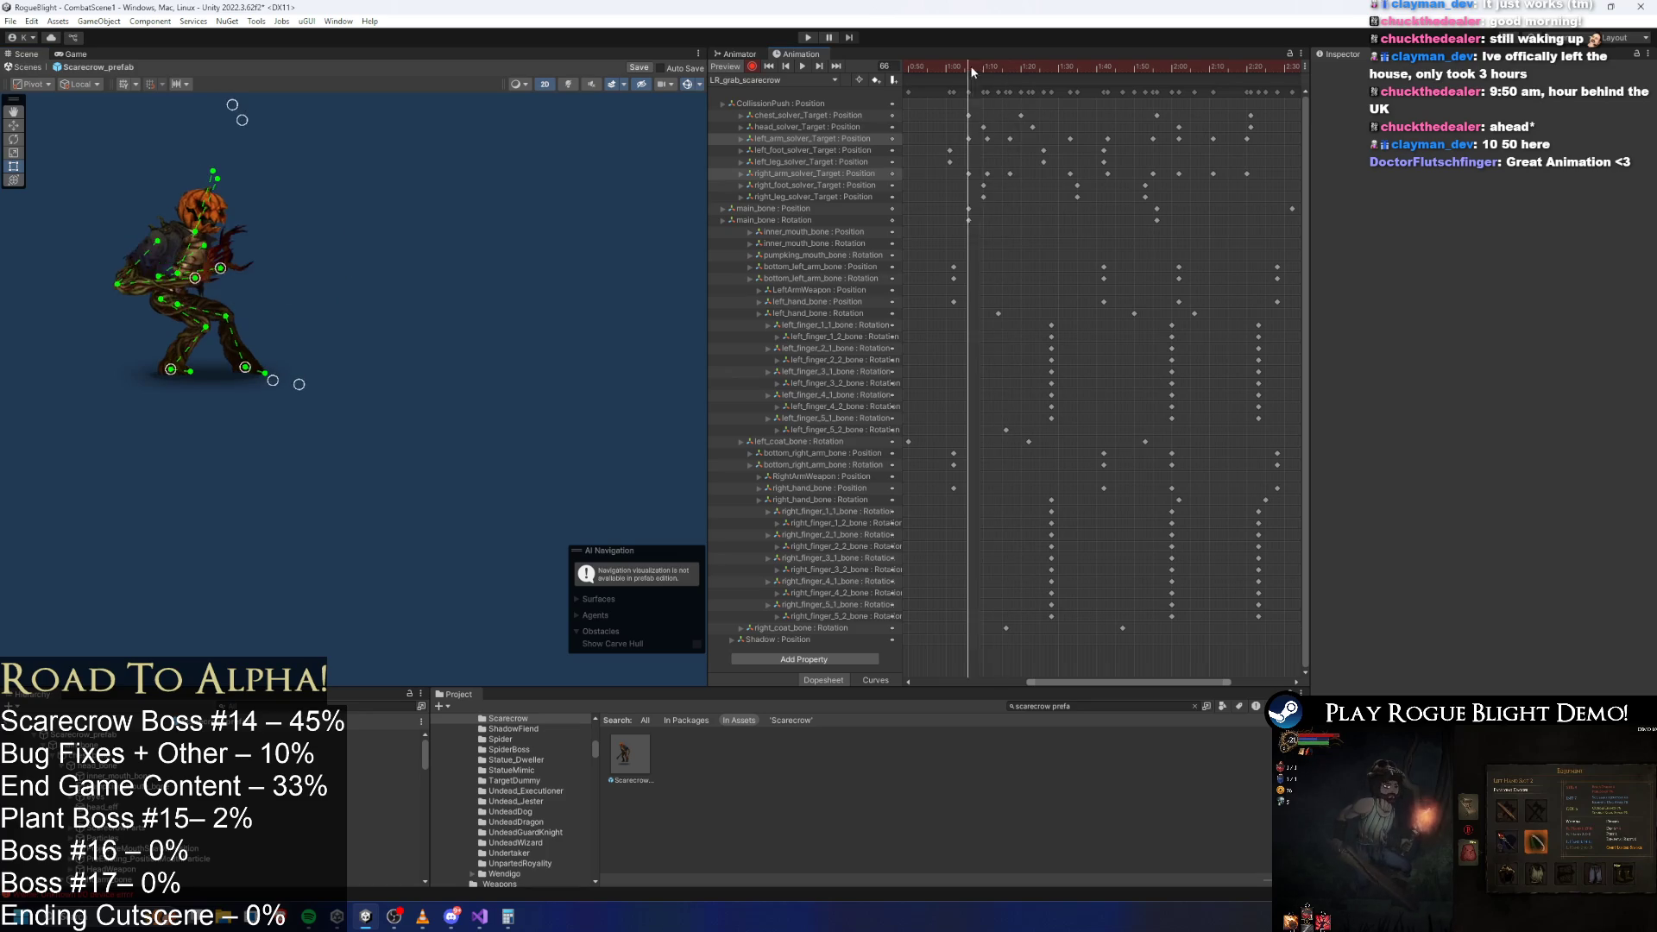
key(space)
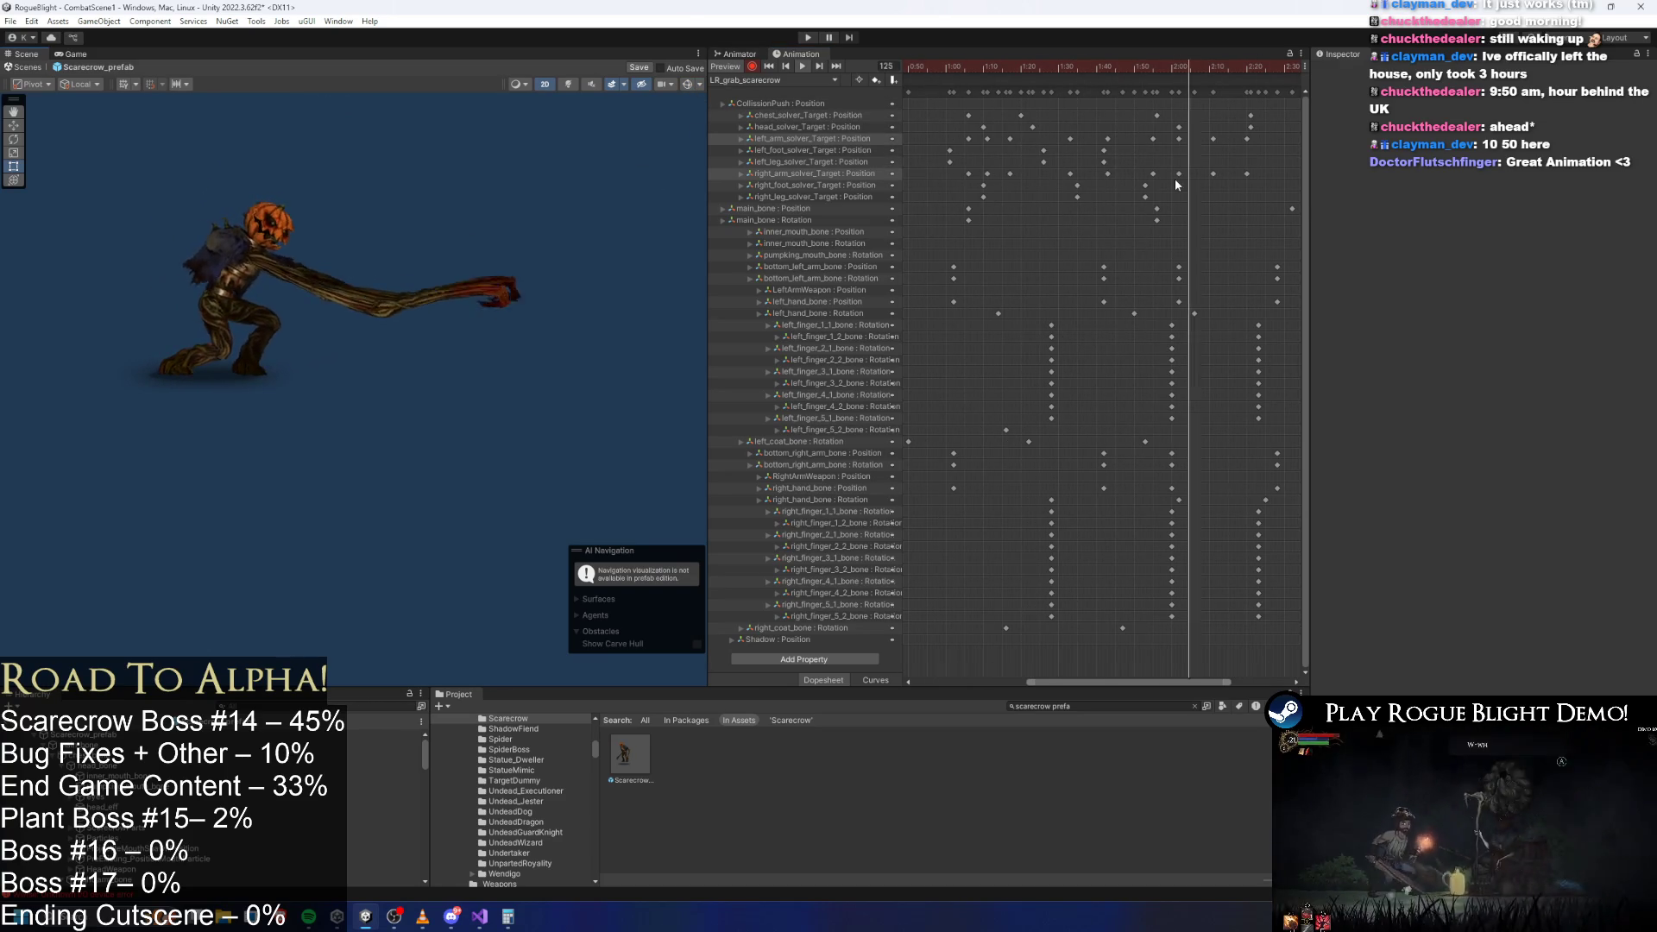
scroll(1122, 181, down, 4)
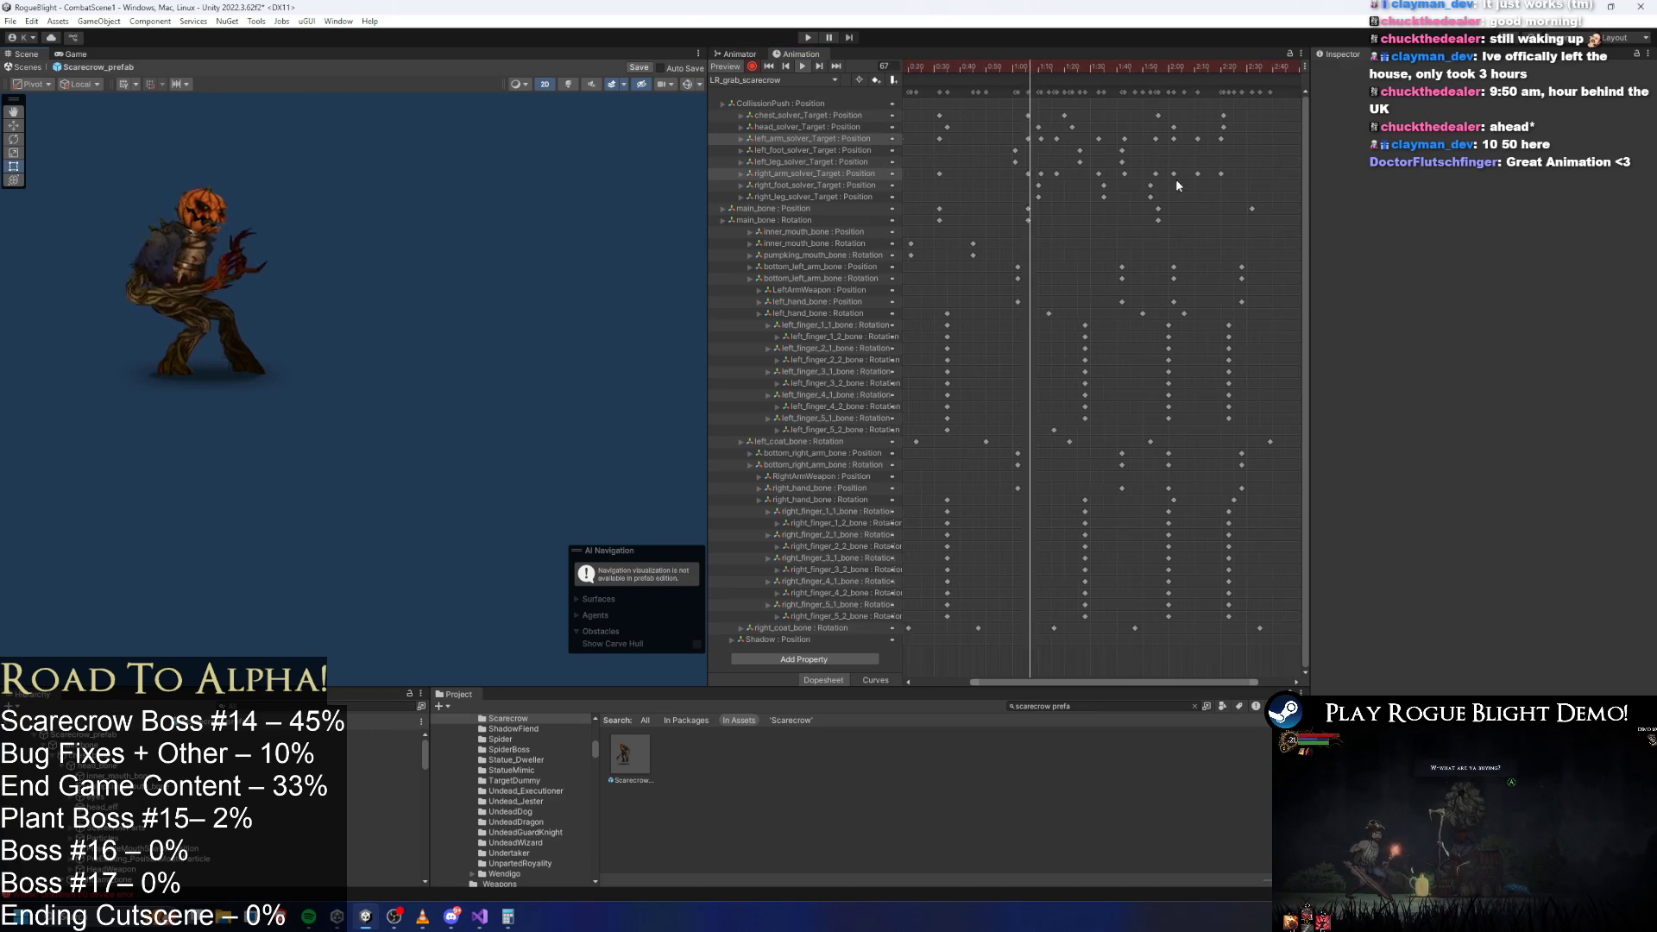
Playtest against the scarecrow boss, running and rolling through it, then stop with Ctrl+P.
click(806, 38)
key(Return)
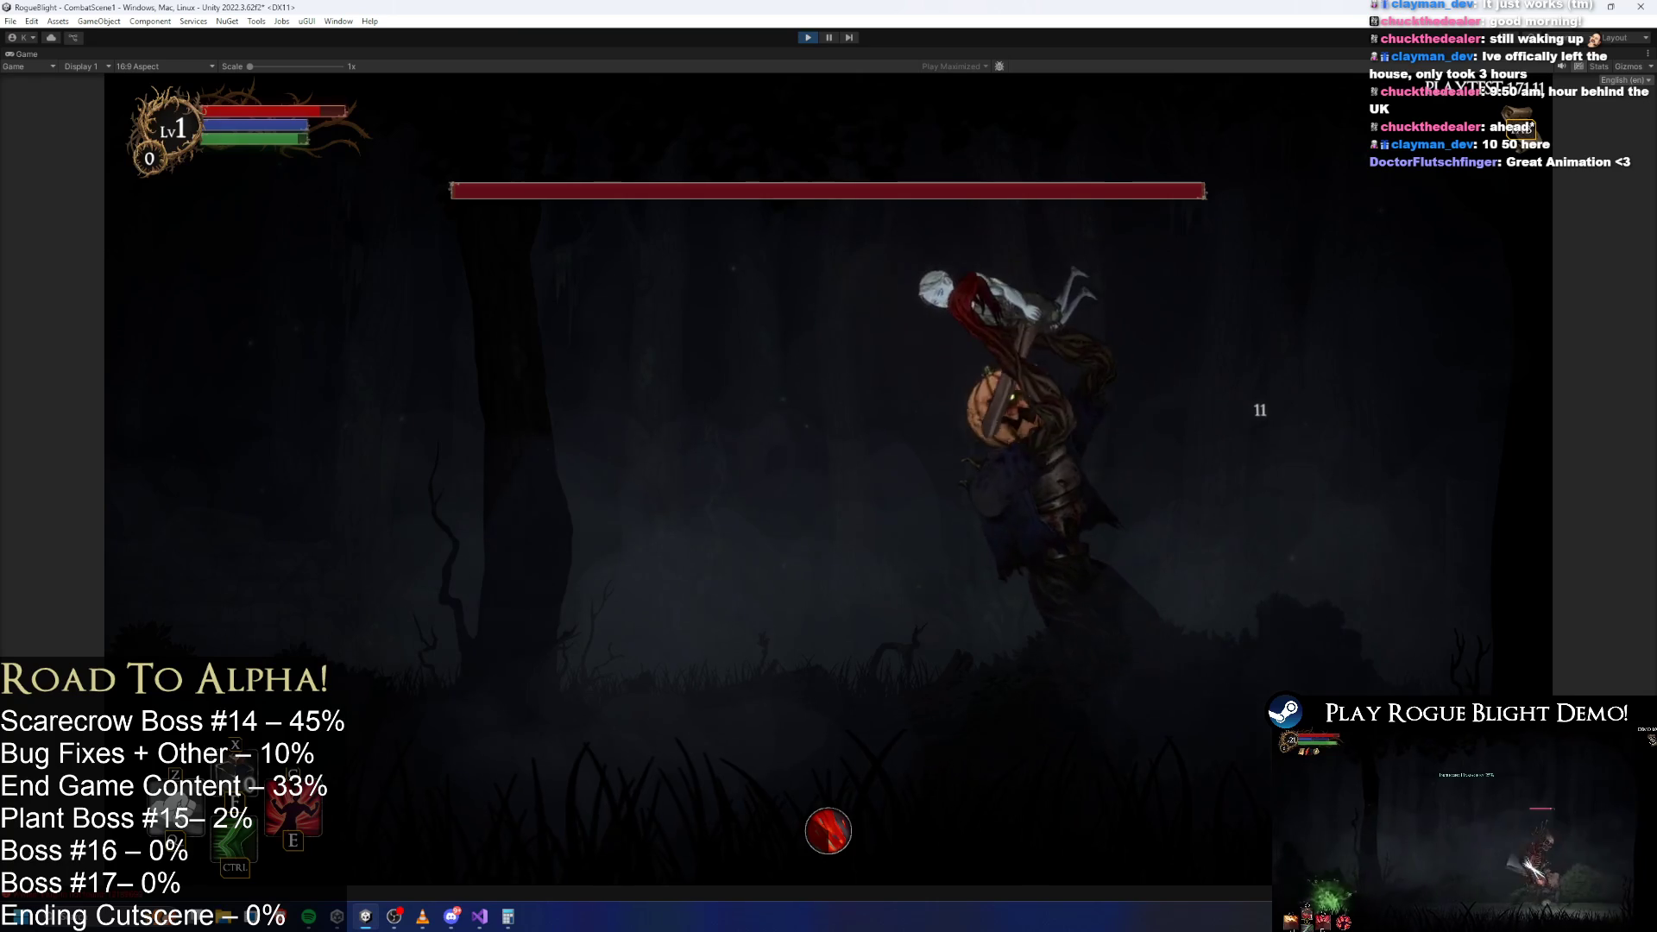
key(a)
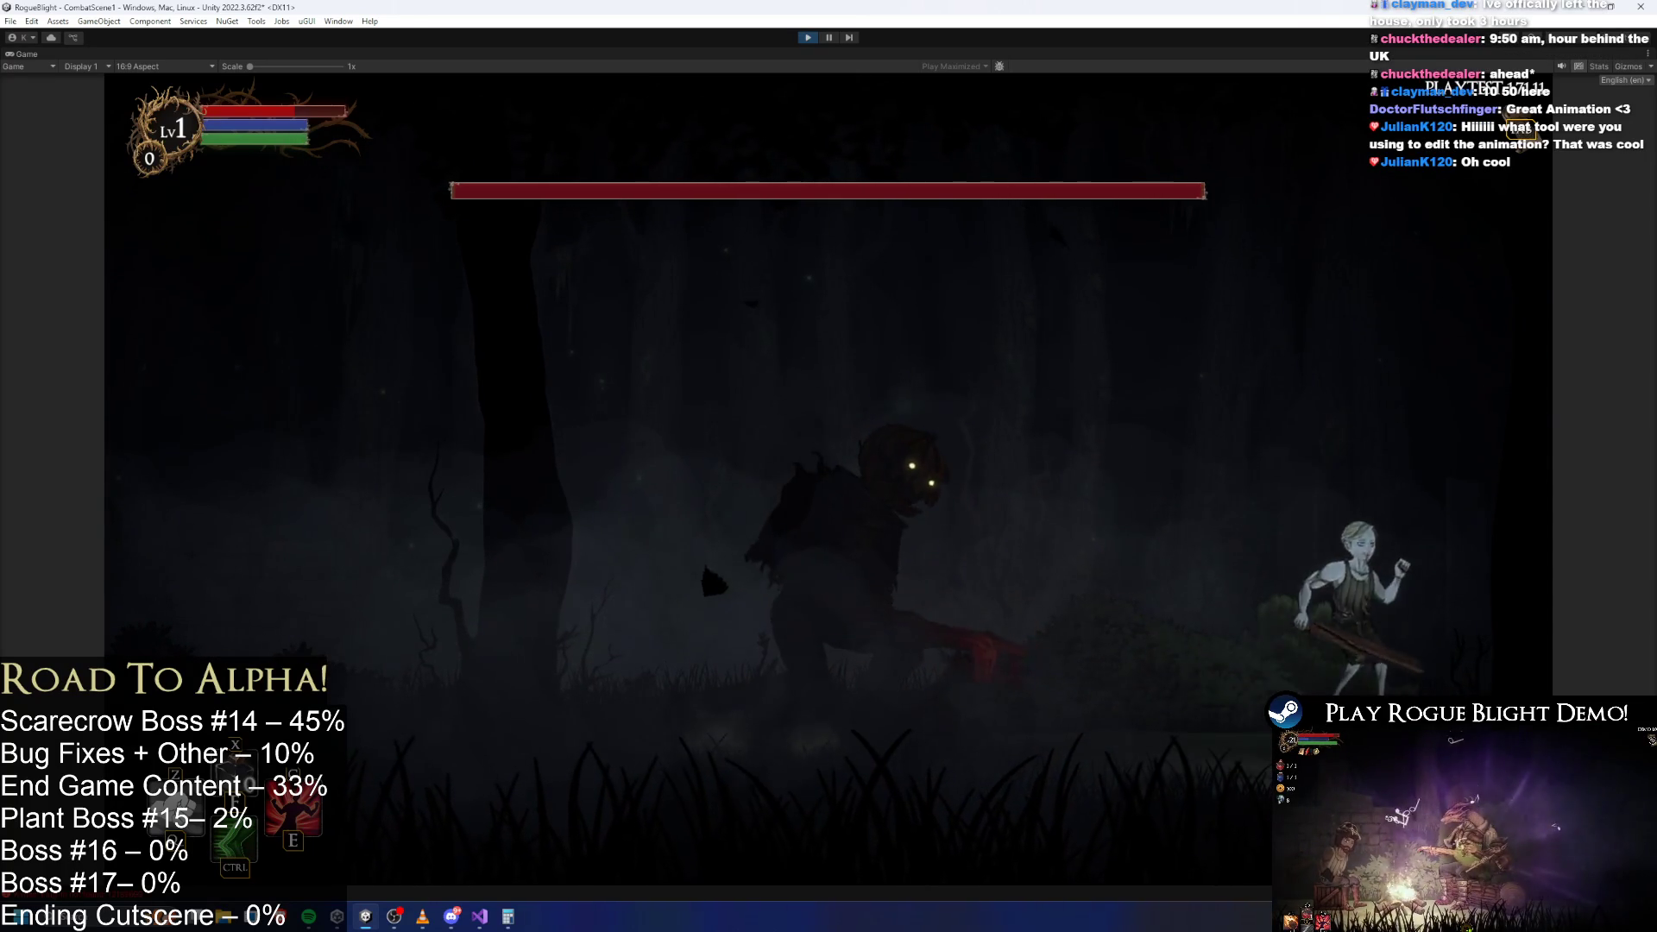
key(a)
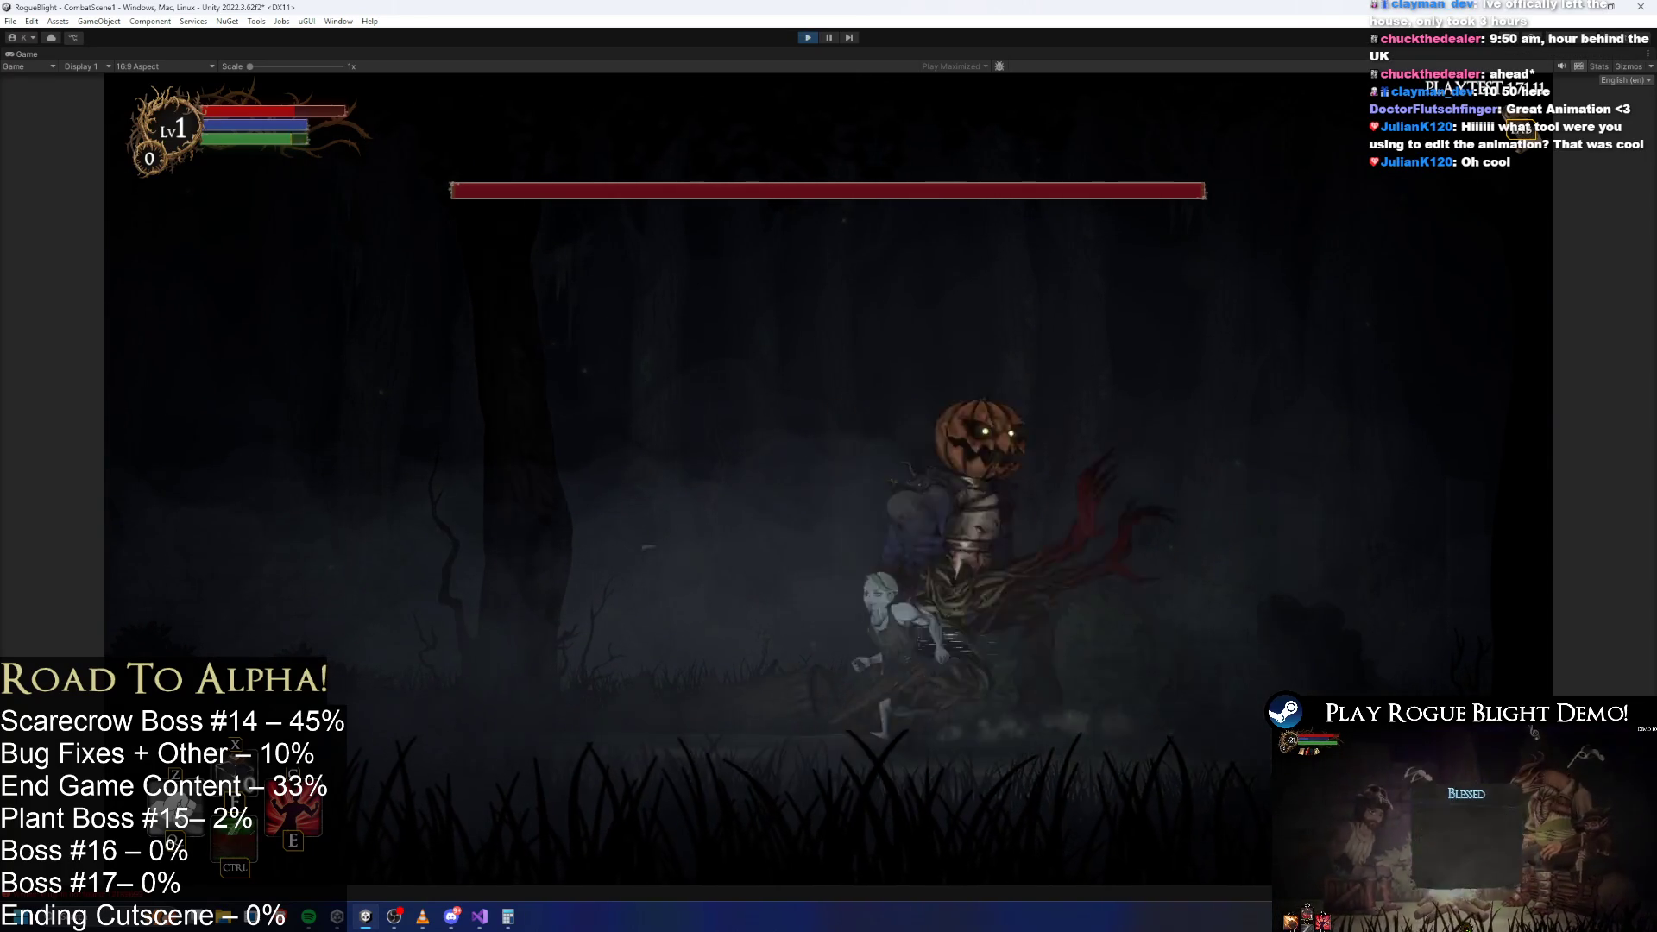
key(d)
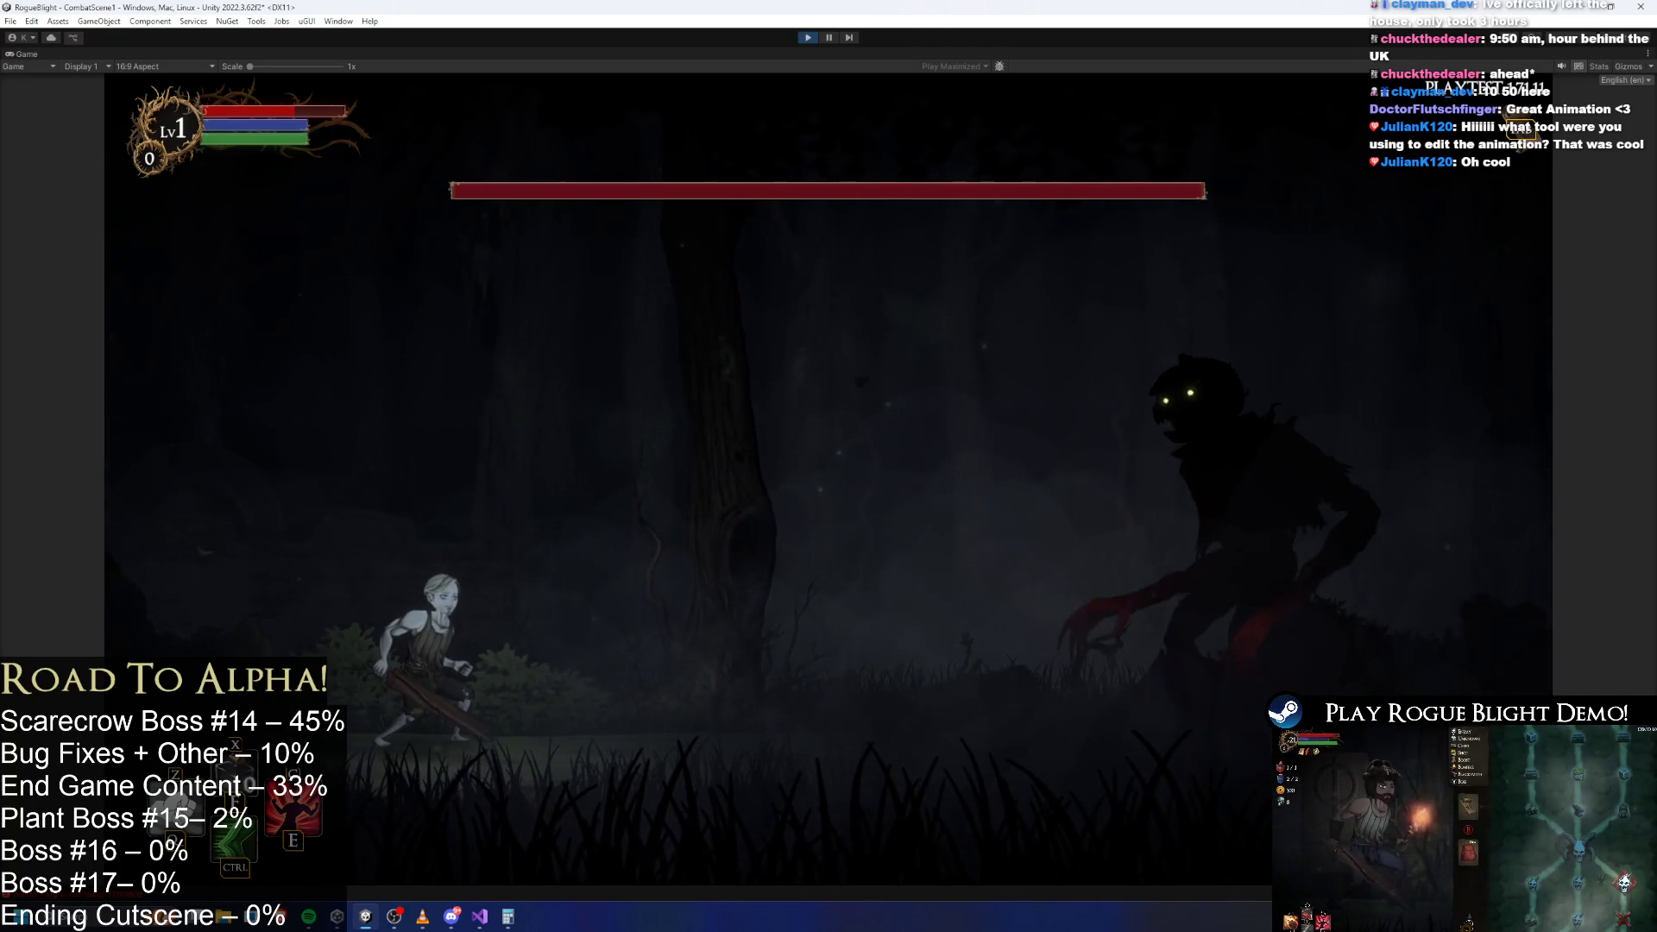
key(d)
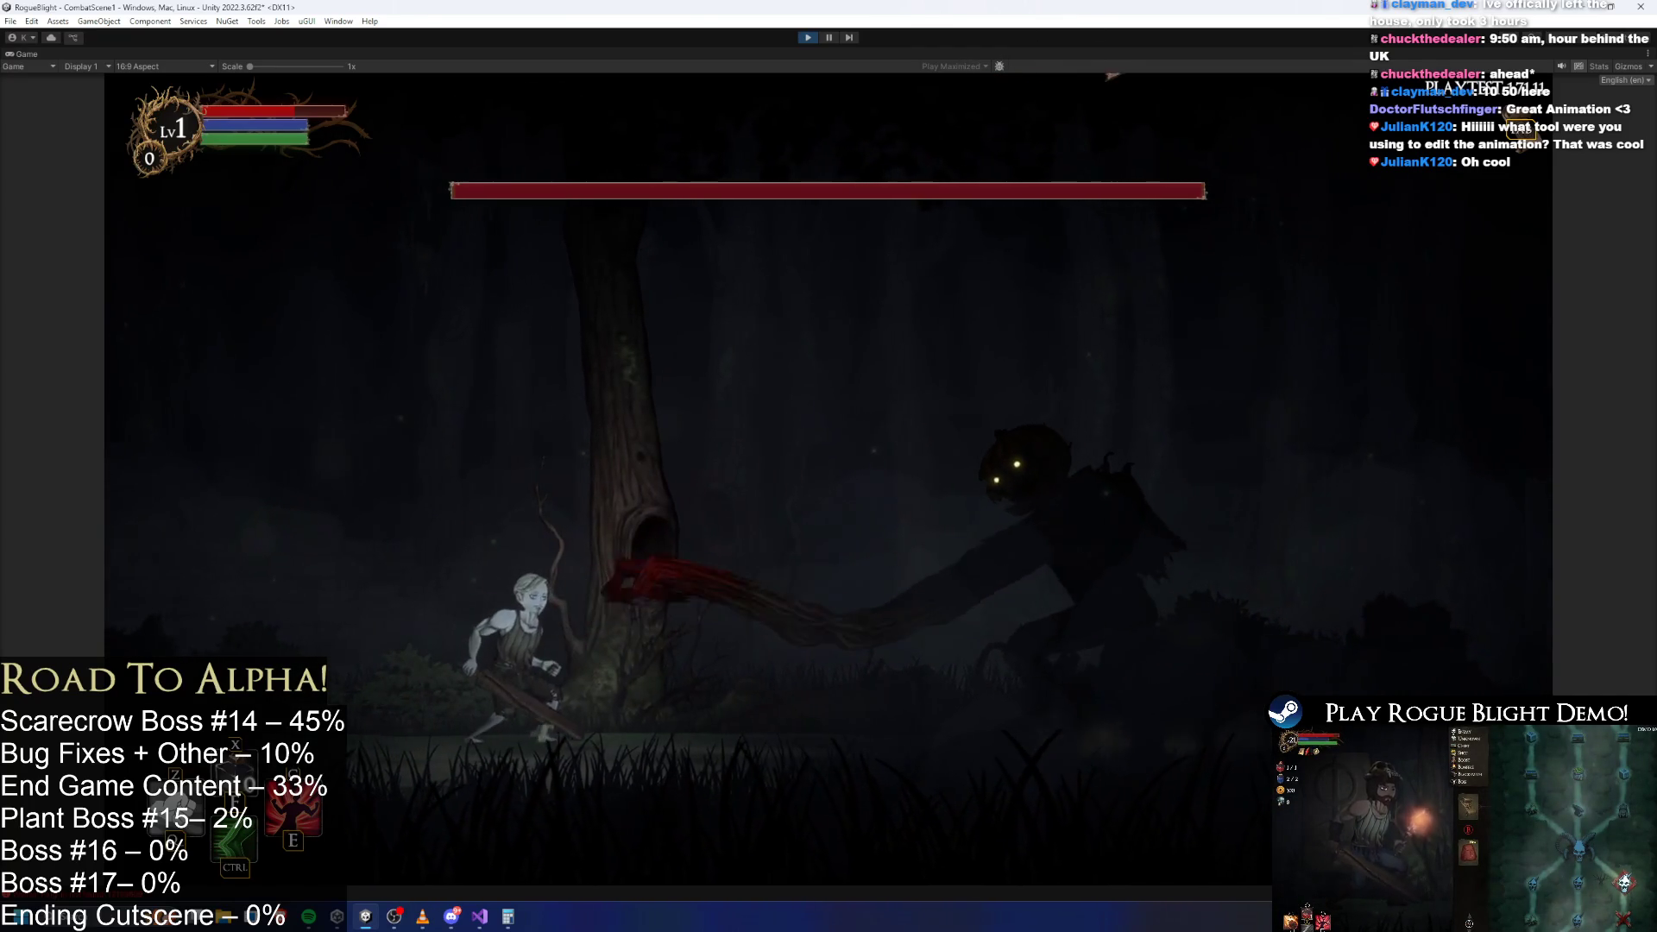
key(ctrl+p)
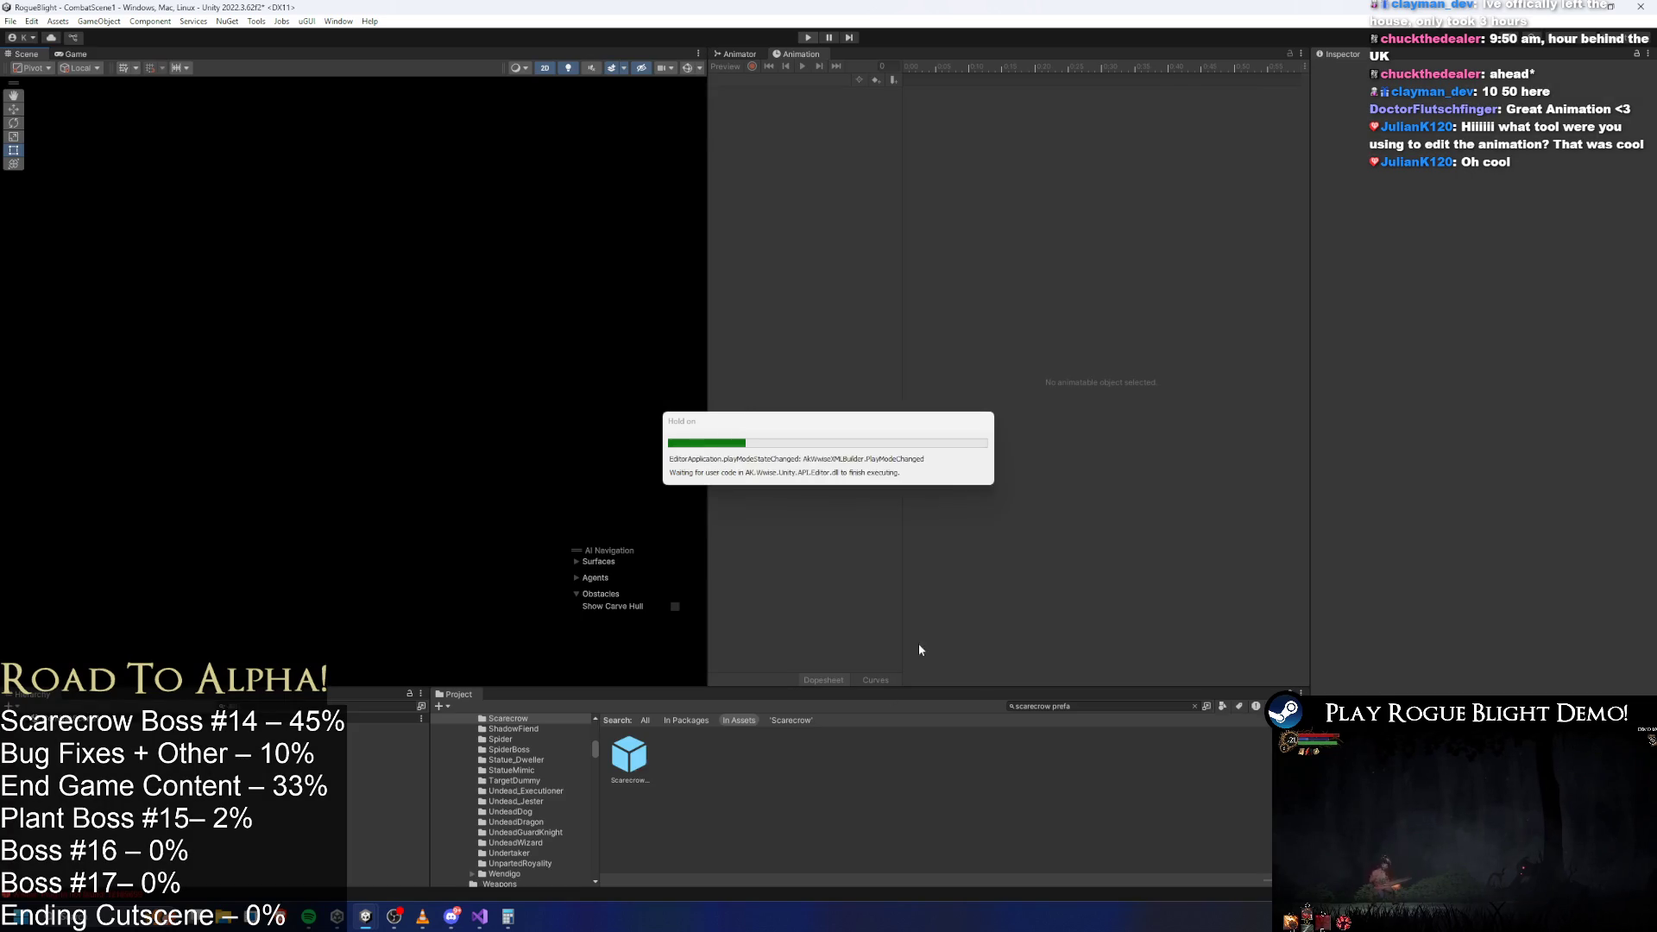
Open Scarecrow_prefab, load the LR_grab_scarecrow clip, and scrub back to frame 27.
double_click(629, 755)
click(773, 79)
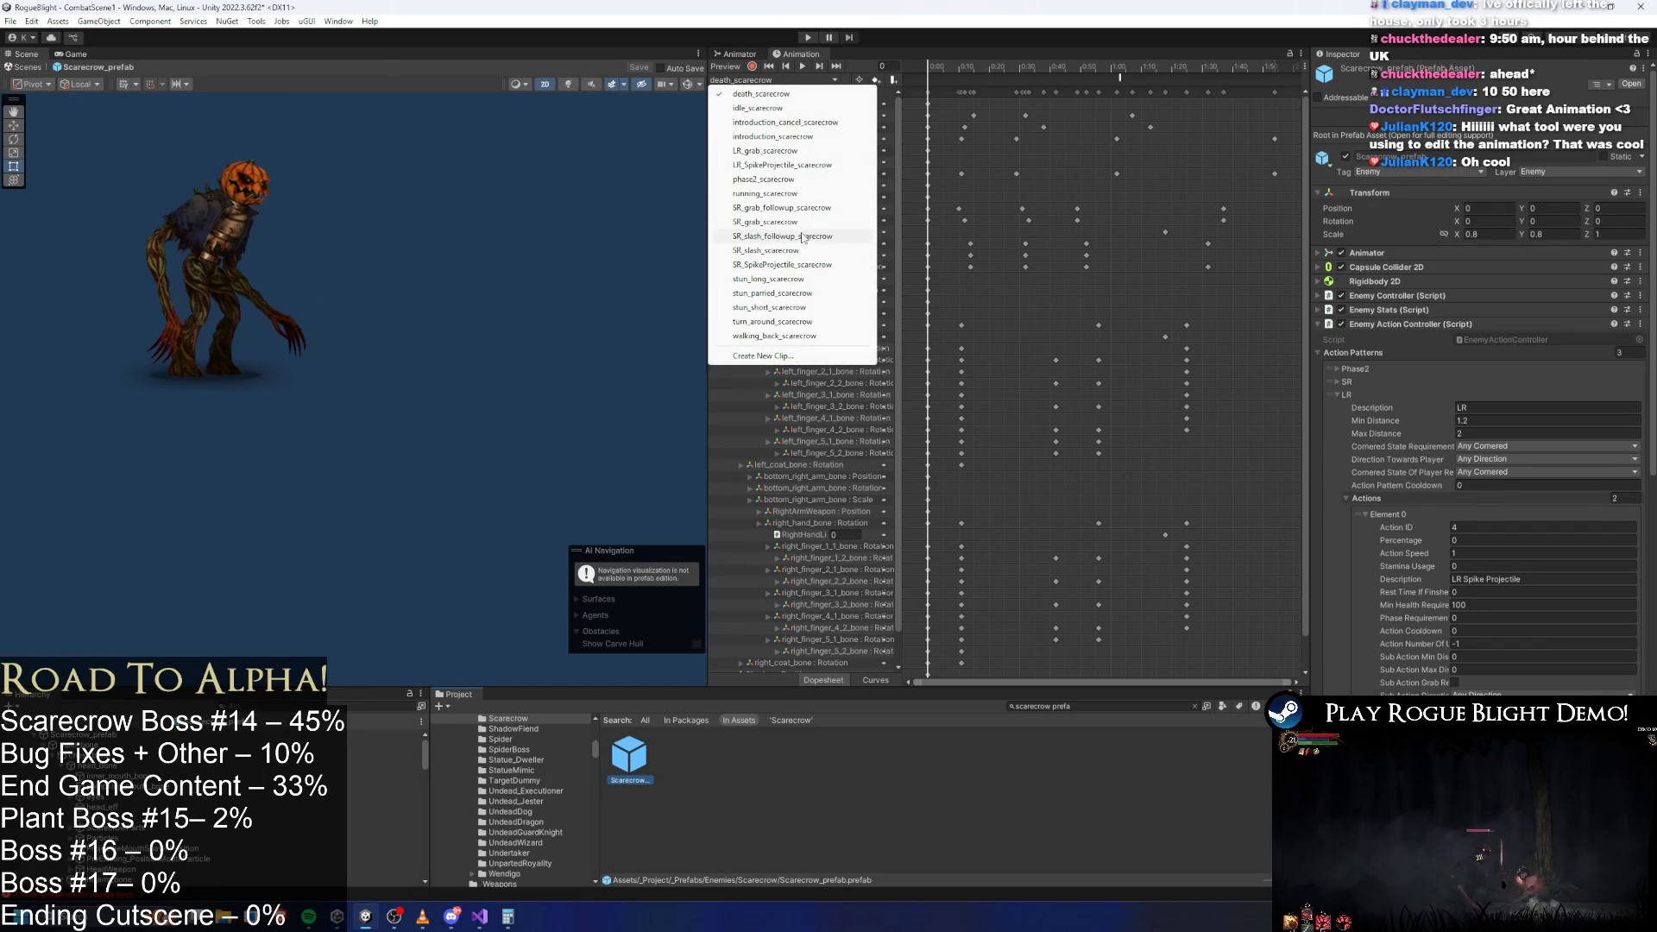
click(794, 150)
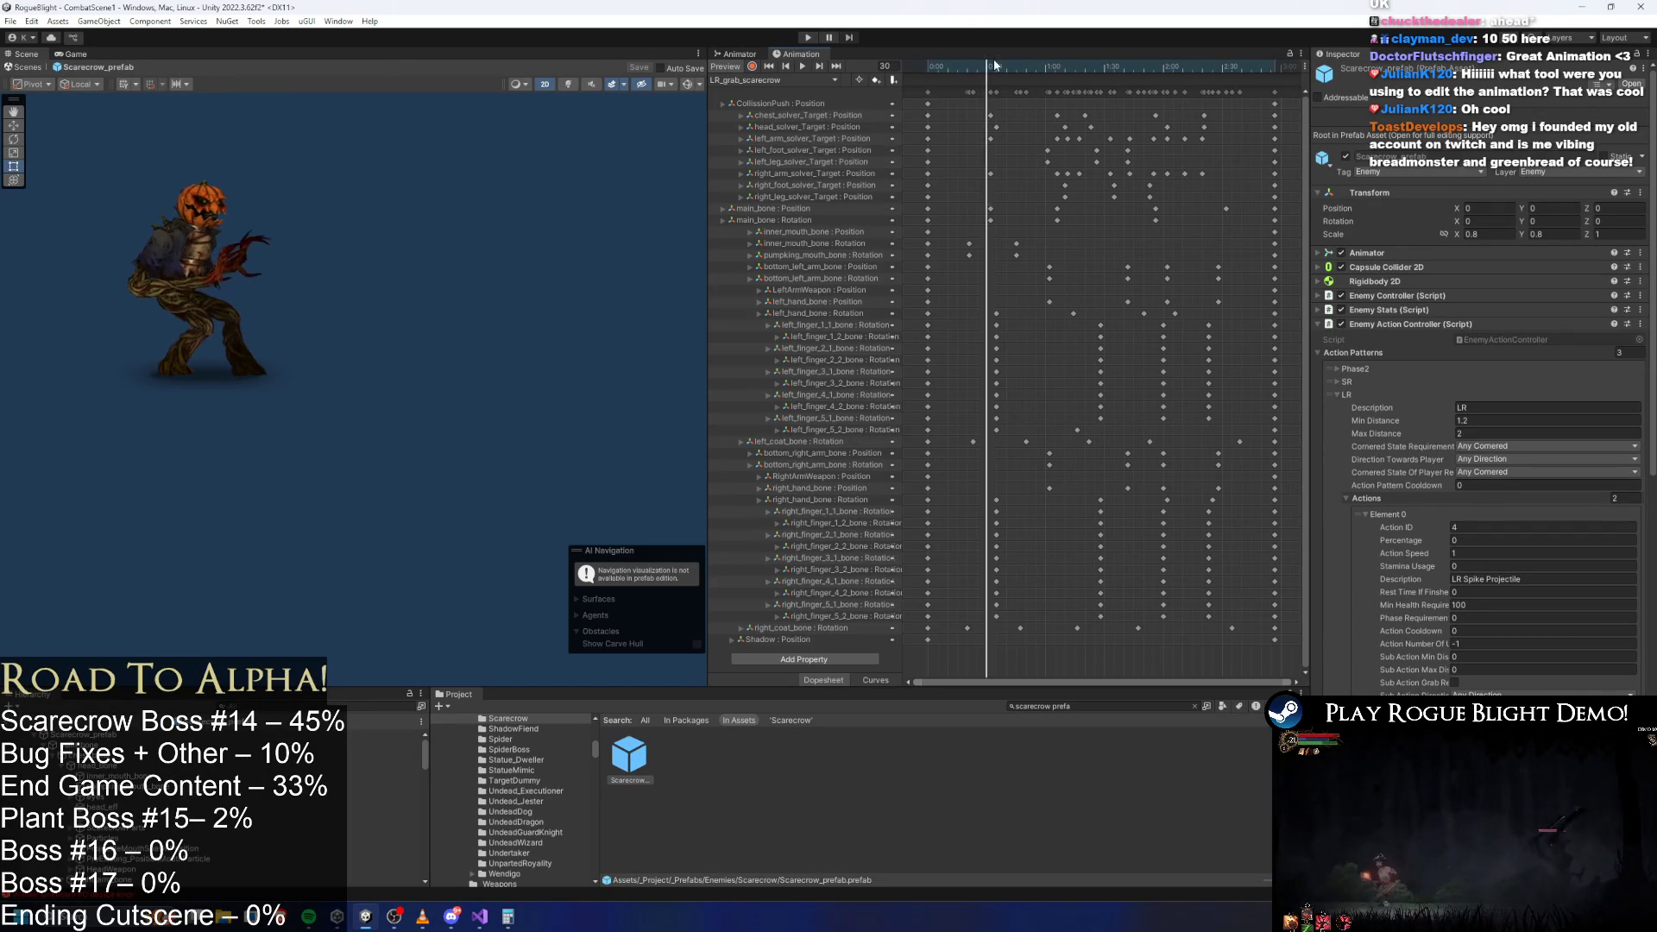
drag(1010, 58, 983, 62)
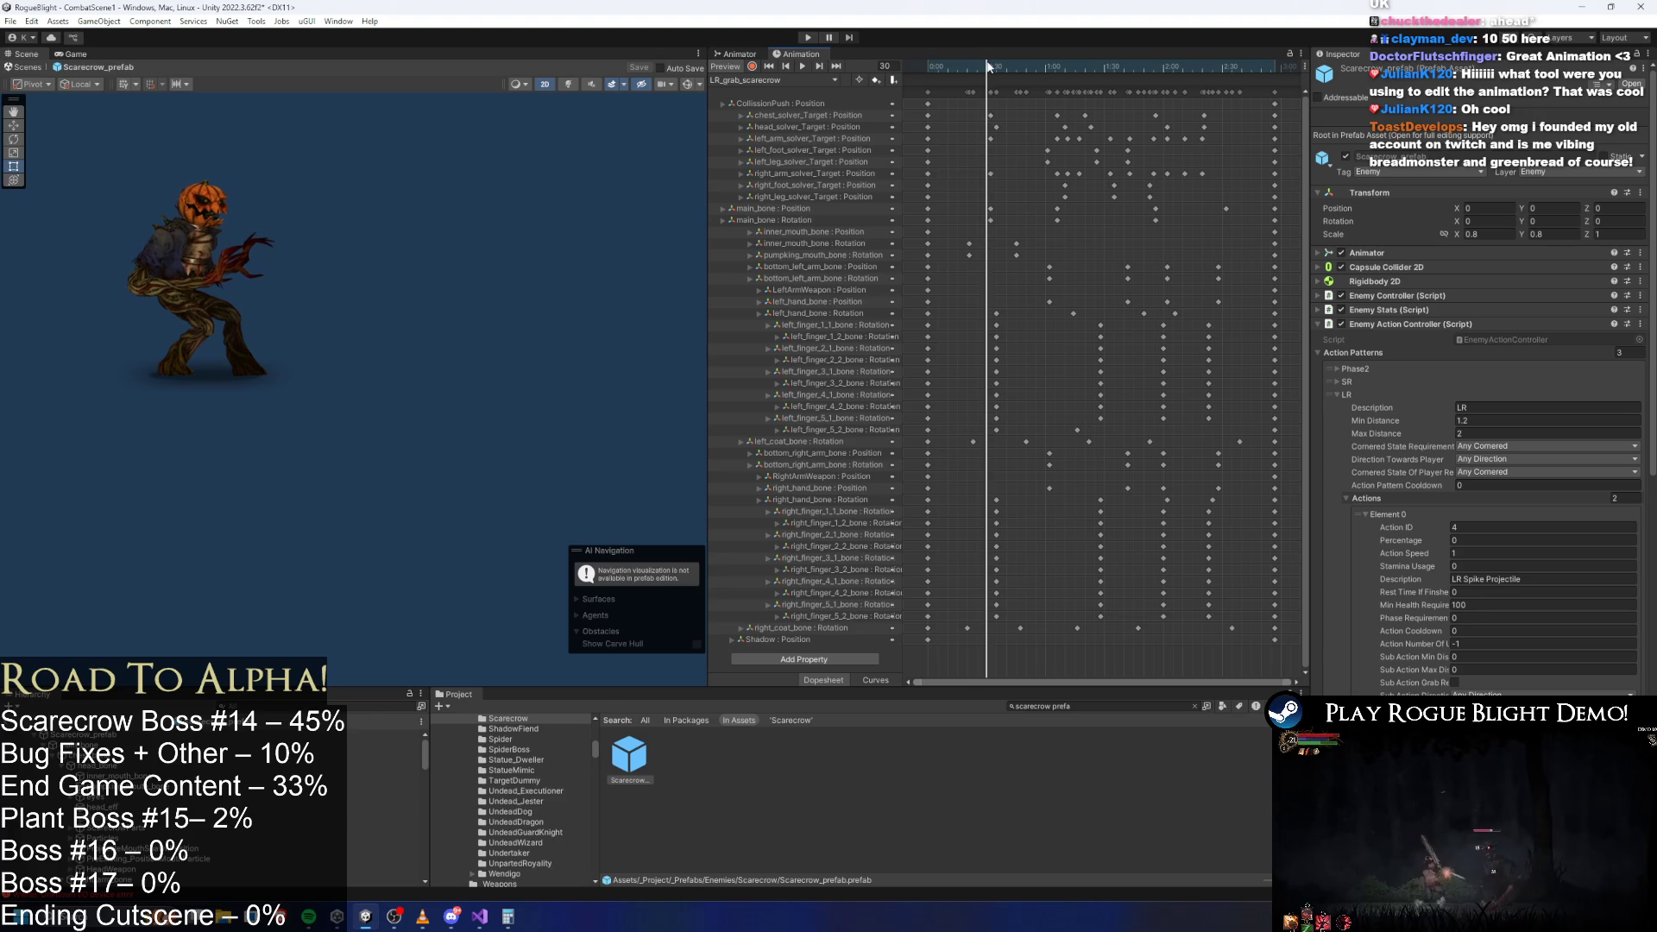